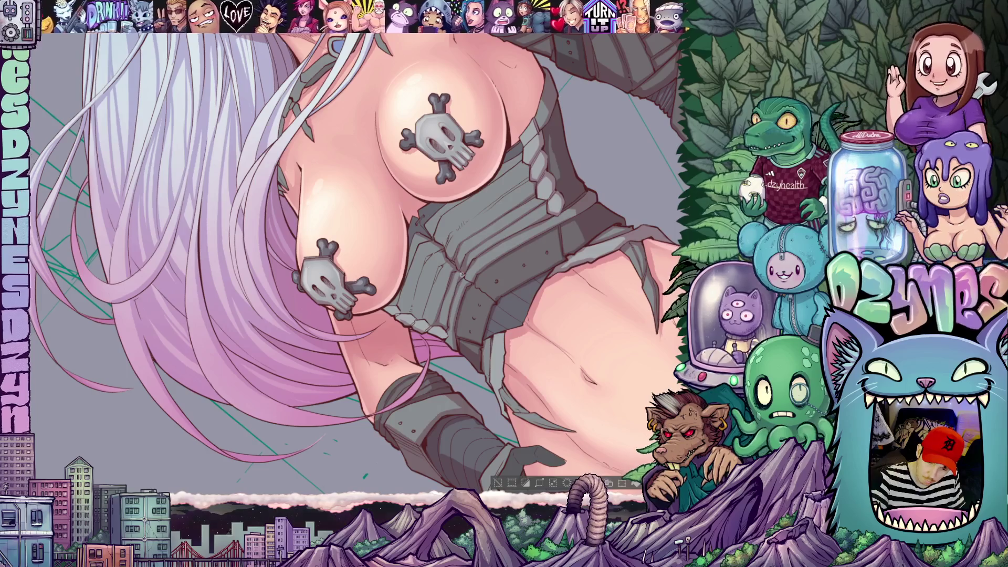
- Reset the view upright, then pan between the character's face and torso to inspect the shading
key("ctrl+0")
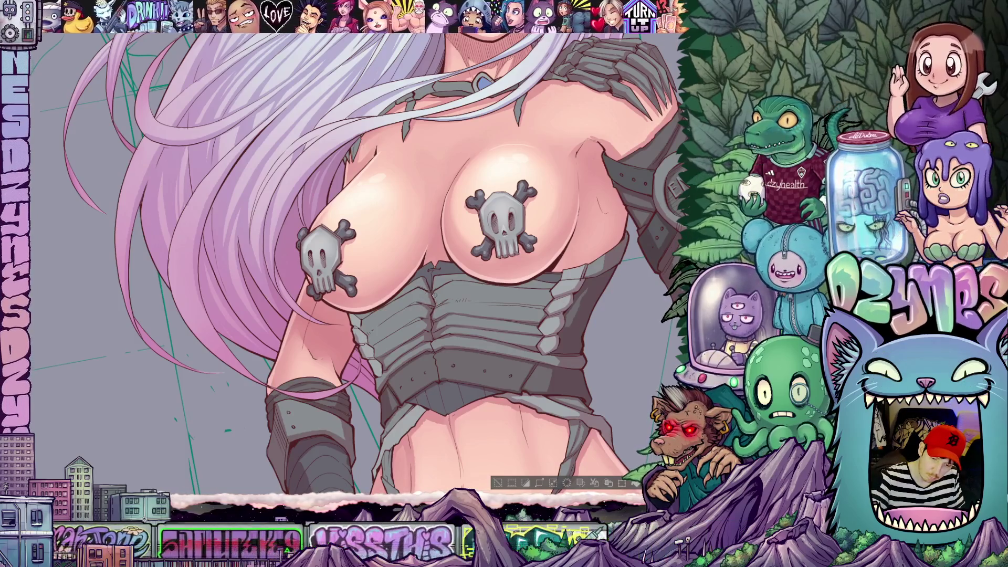
key("minus")
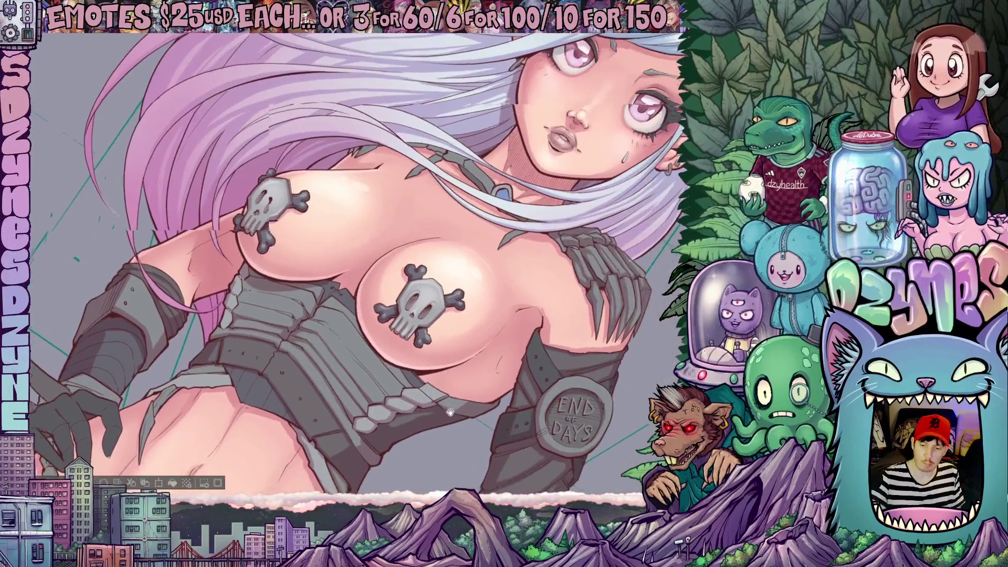
left_click_drag(371, 158, 360, 285)
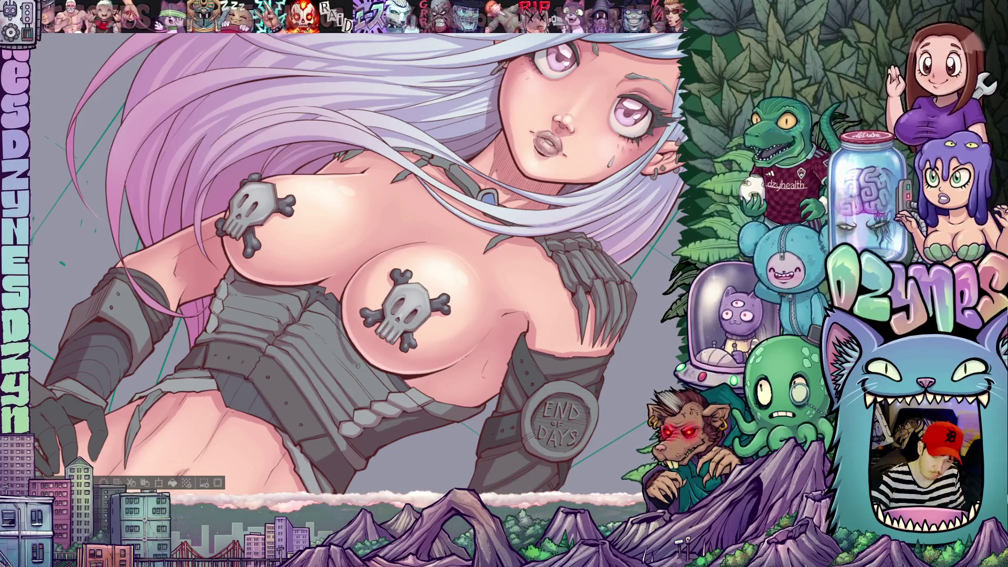
left_click_drag(467, 409, 476, 281)
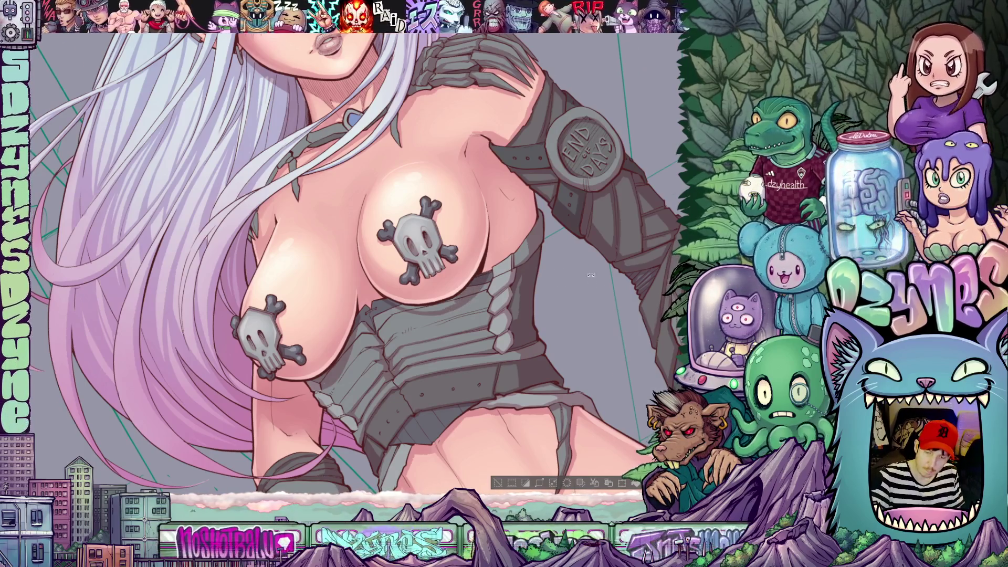
left_click_drag(459, 298, 317, 338)
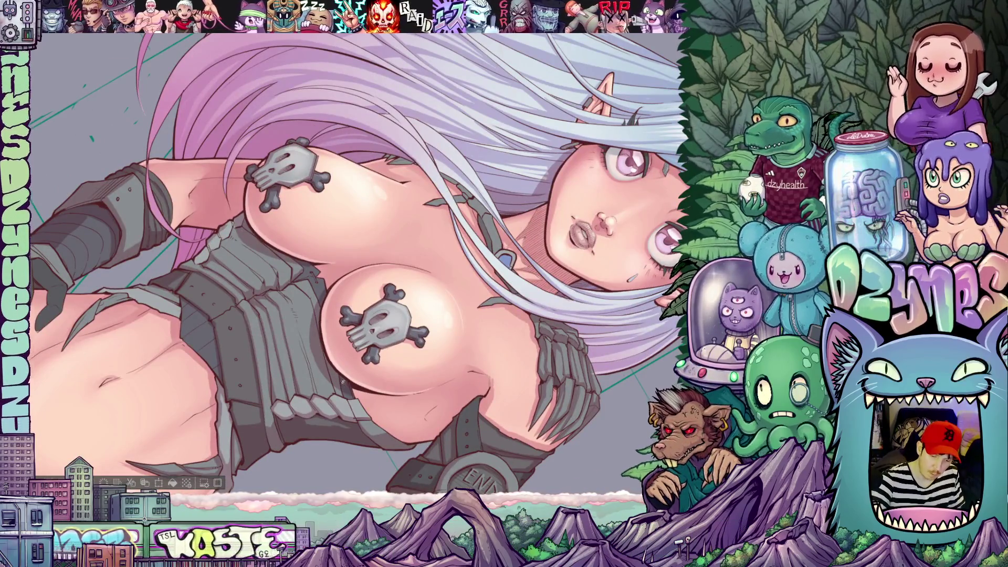
left_click_drag(320, 320, 371, 299)
left_click_drag(486, 355, 457, 447)
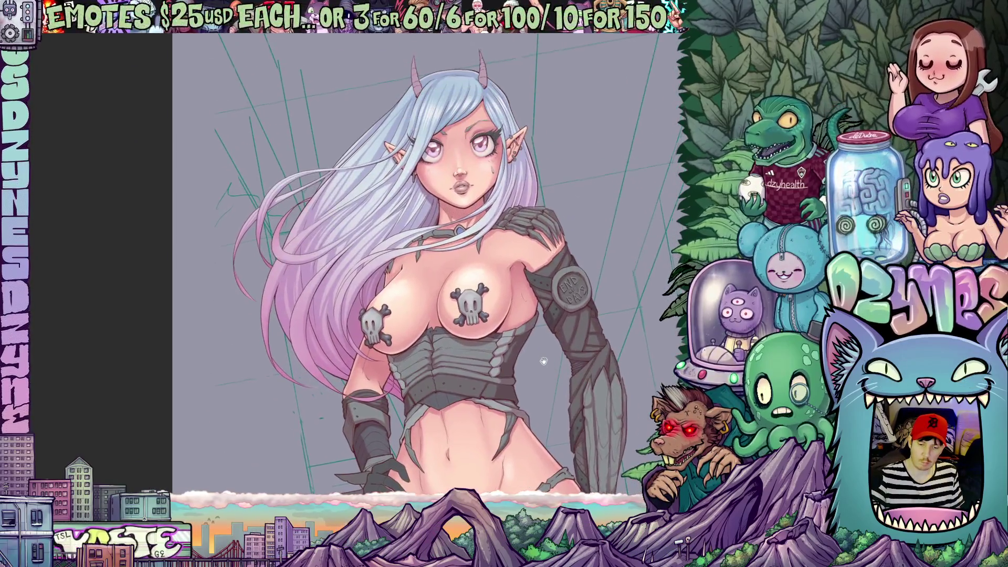
- Apply a selection command from the Select menu and zoom out to fit the whole figure with horns and staff
left_click_drag(544, 362, 569, 383)
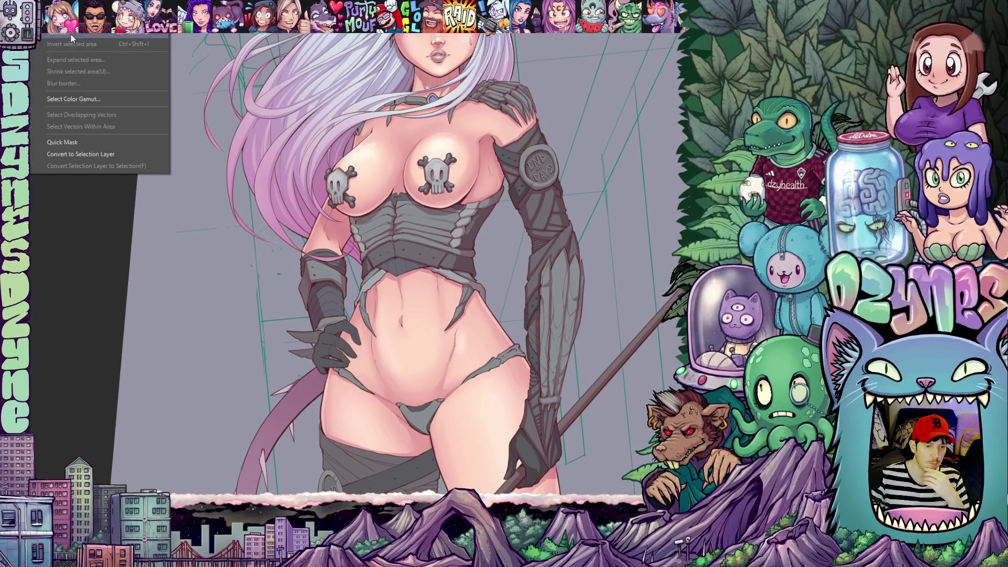
left_click(133, 157)
key("ctrl+minus")
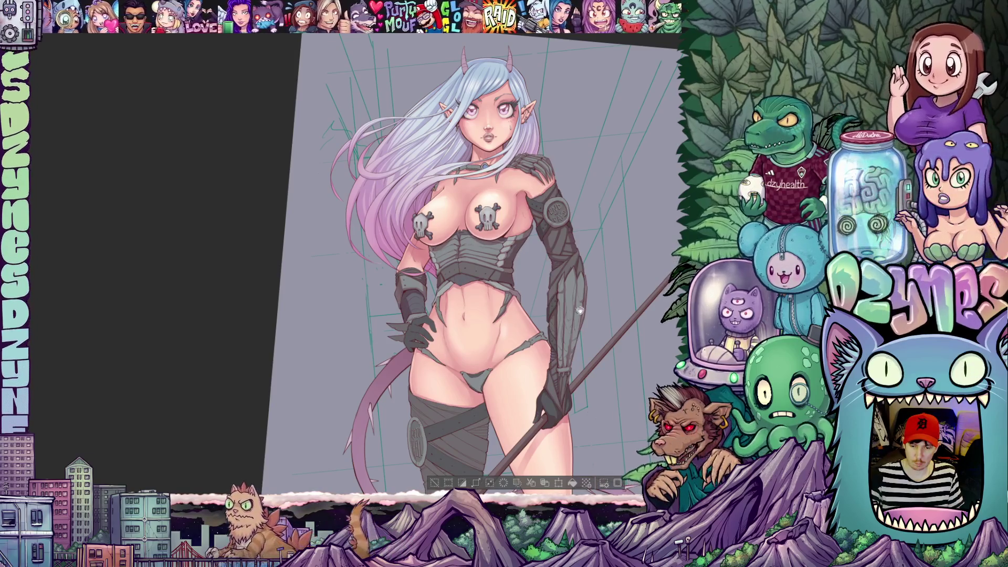
- Zoom in and pan across the grey armour, 'End of Days' armband, gloves and chest with skull pasties
left_click_drag(620, 486, 515, 335)
key("ctrl+plus")
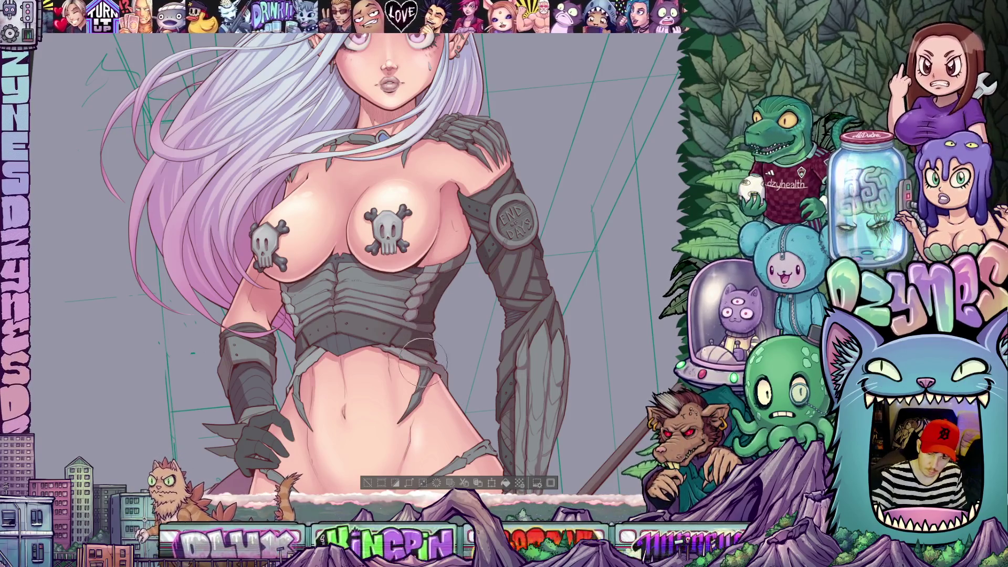
scroll(429, 362, "up", 2)
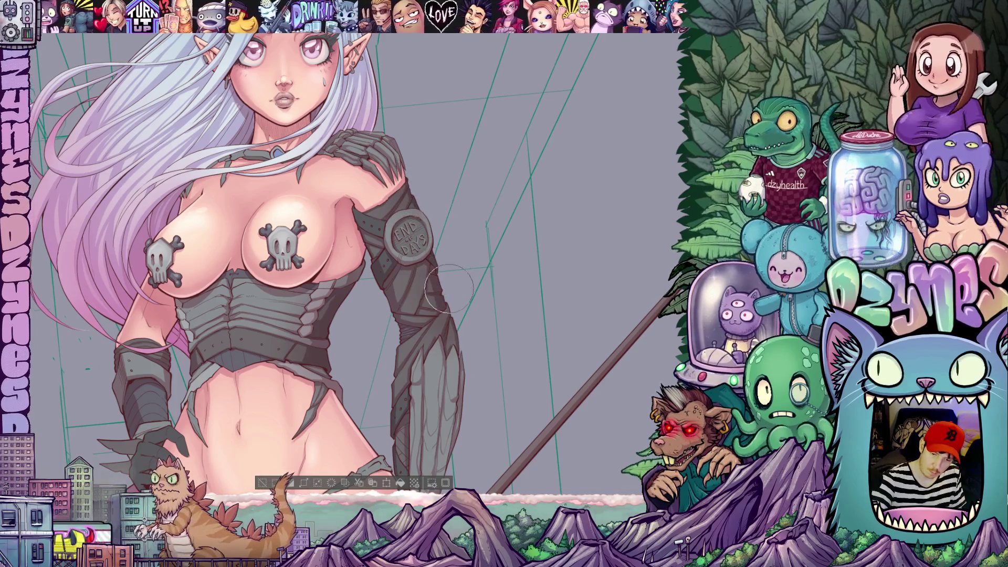
left_click_drag(460, 347, 410, 213)
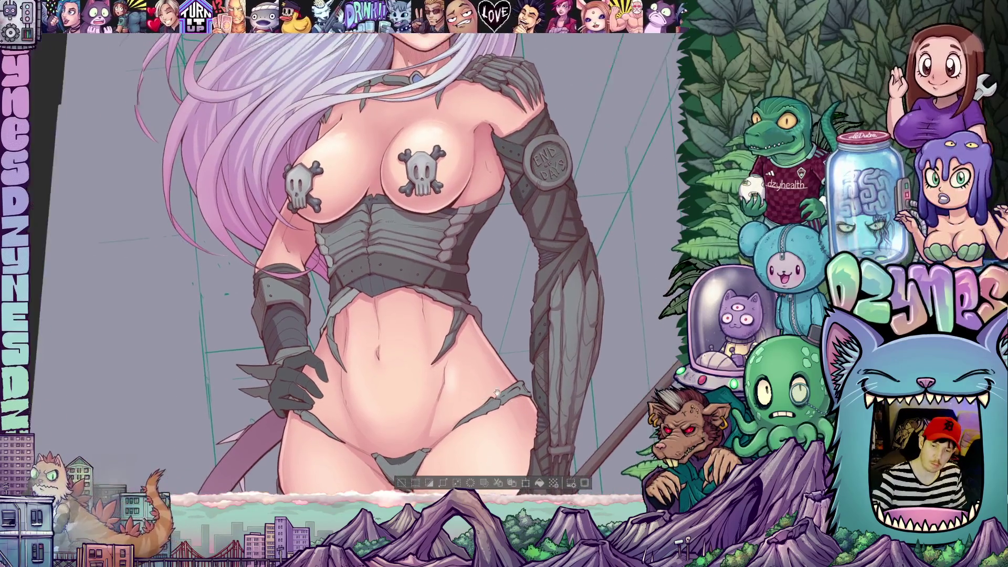
left_click_drag(401, 202, 473, 392)
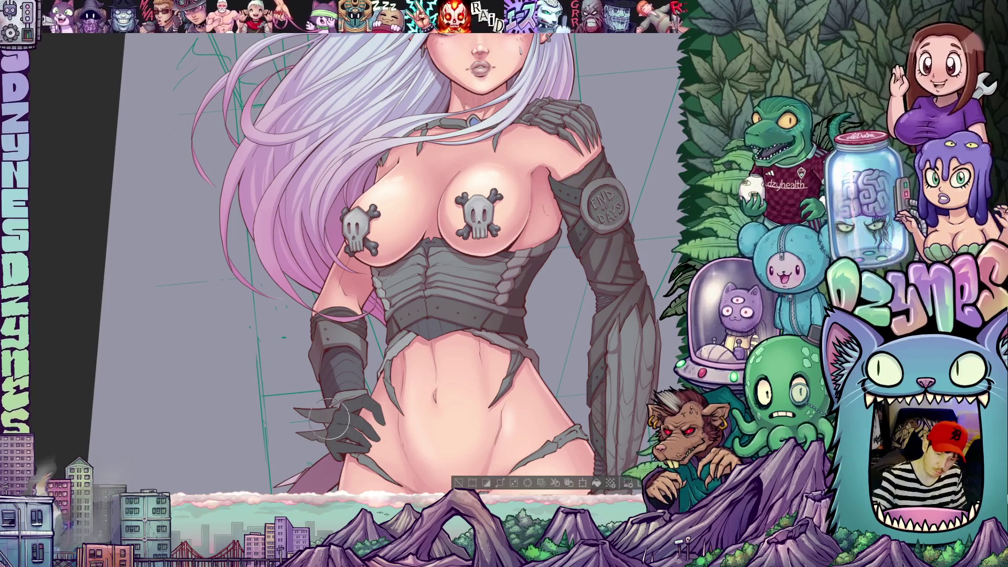
left_click_drag(340, 455, 318, 361)
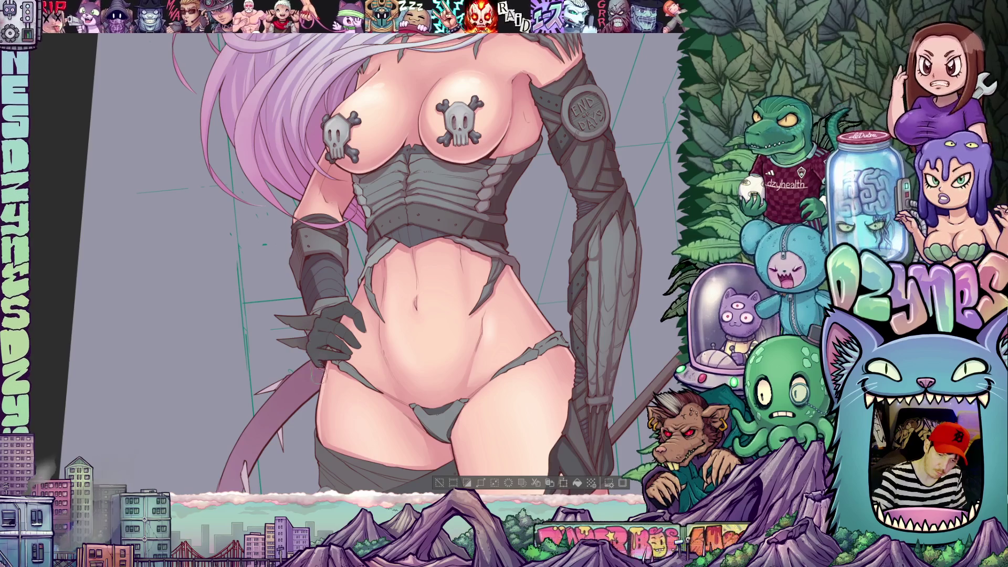
left_click_drag(446, 313, 418, 262)
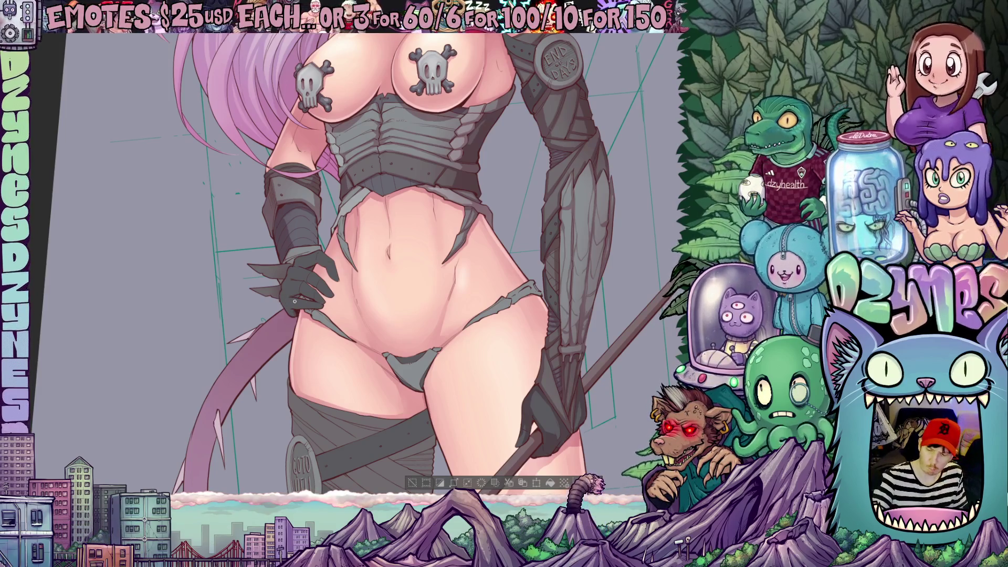
scroll(295, 301, "up", 1)
scroll(295, 306, "up", 1)
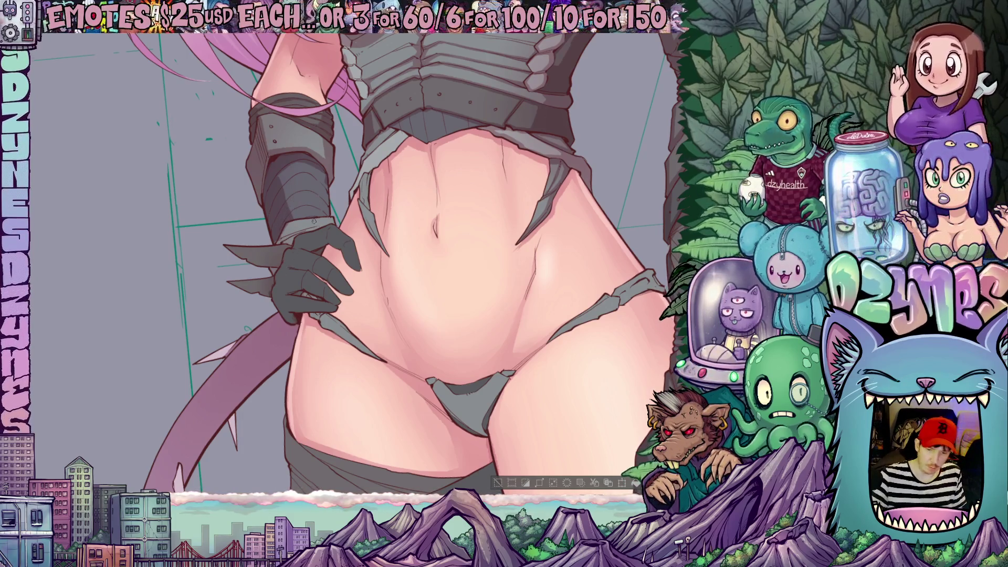
mouse_move(411, 208)
left_mouse_down()
mouse_move(394, 344)
mouse_move(335, 360)
mouse_move(393, 303)
left_mouse_up()
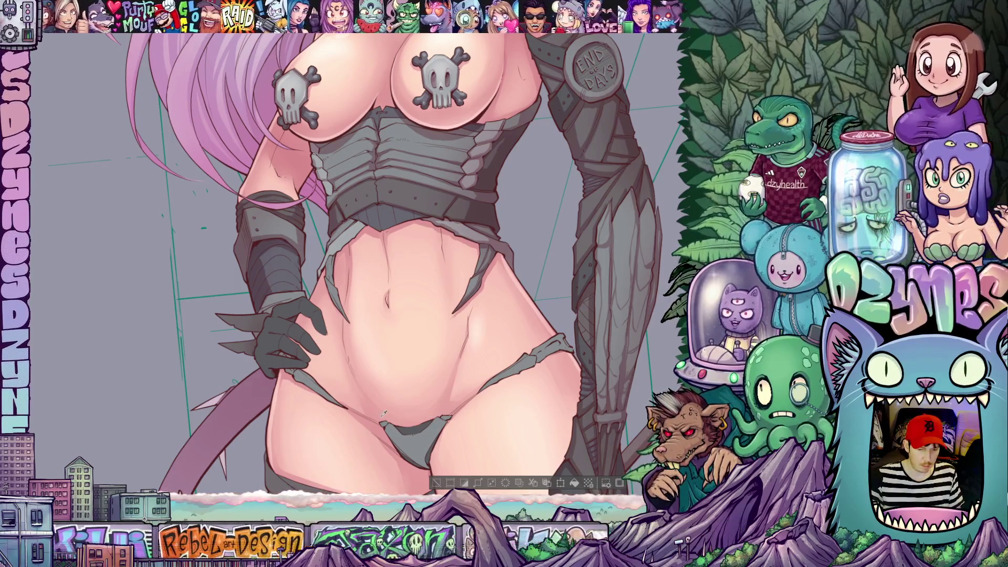
- Auto-select the grey armour, gloves and skulls, deselect, then pan and tilt onto the hip and gloved hand
left_click(277, 344)
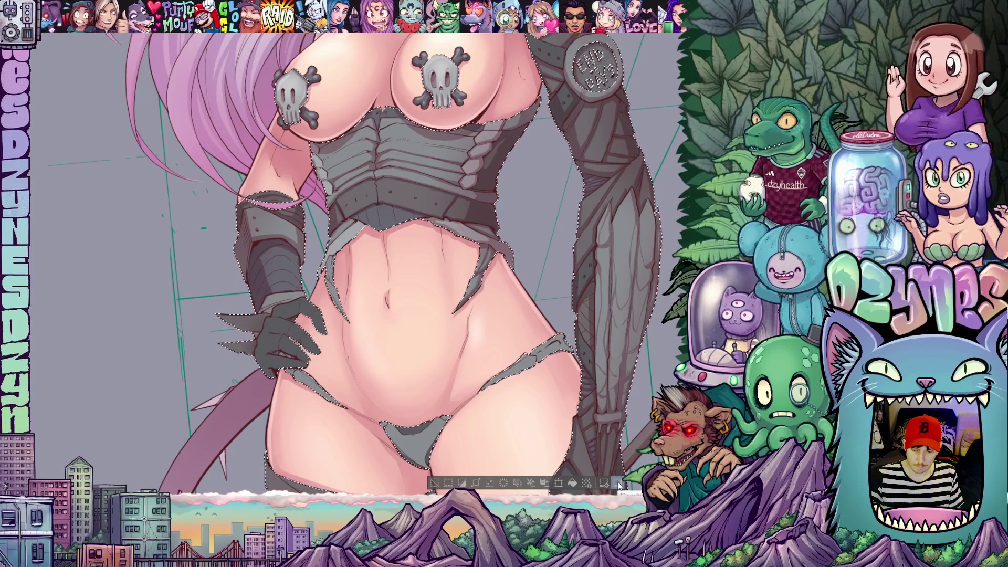
left_click(620, 486)
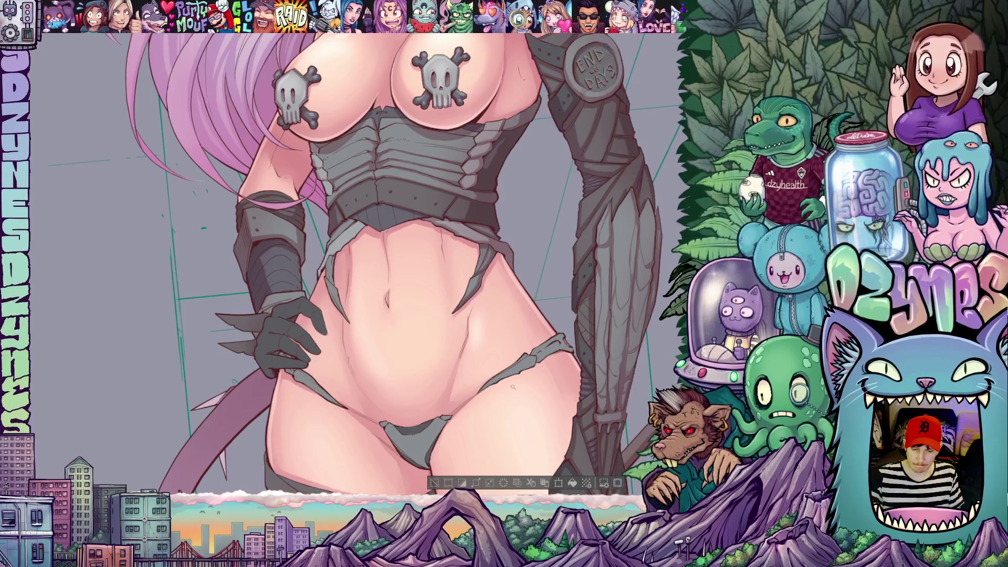
scroll(318, 289, "up", 1)
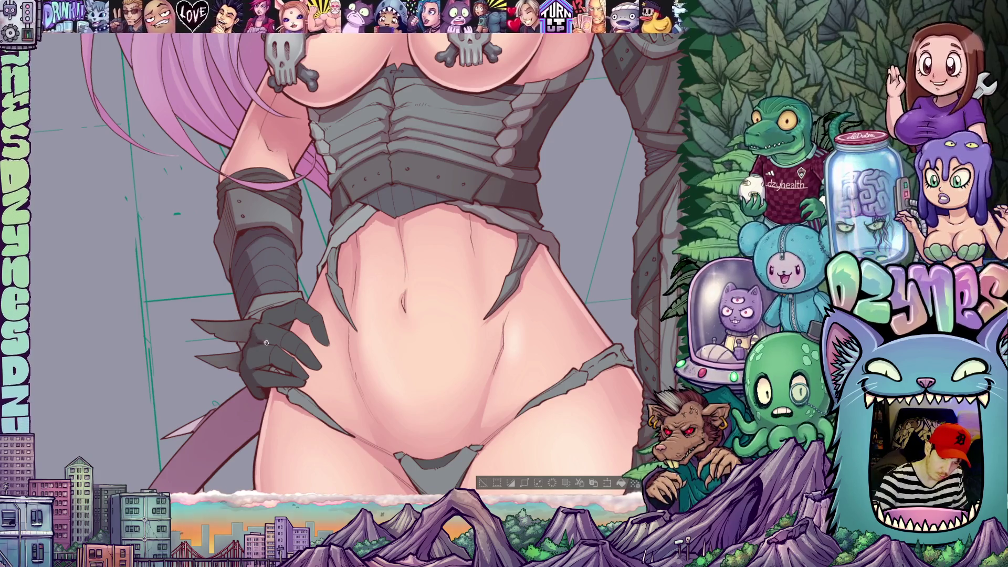
left_click_drag(343, 412, 432, 420)
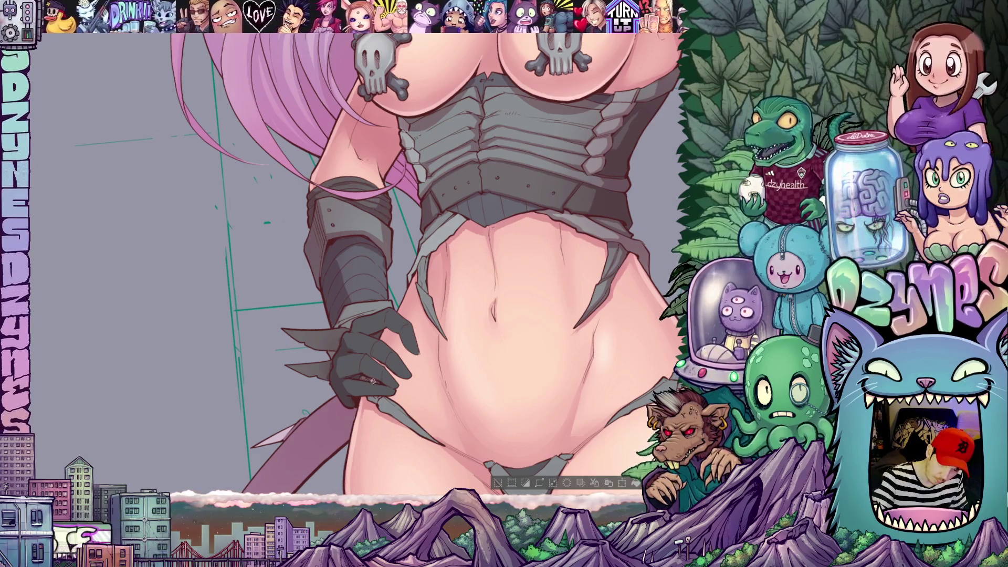
left_click_drag(446, 431, 475, 329)
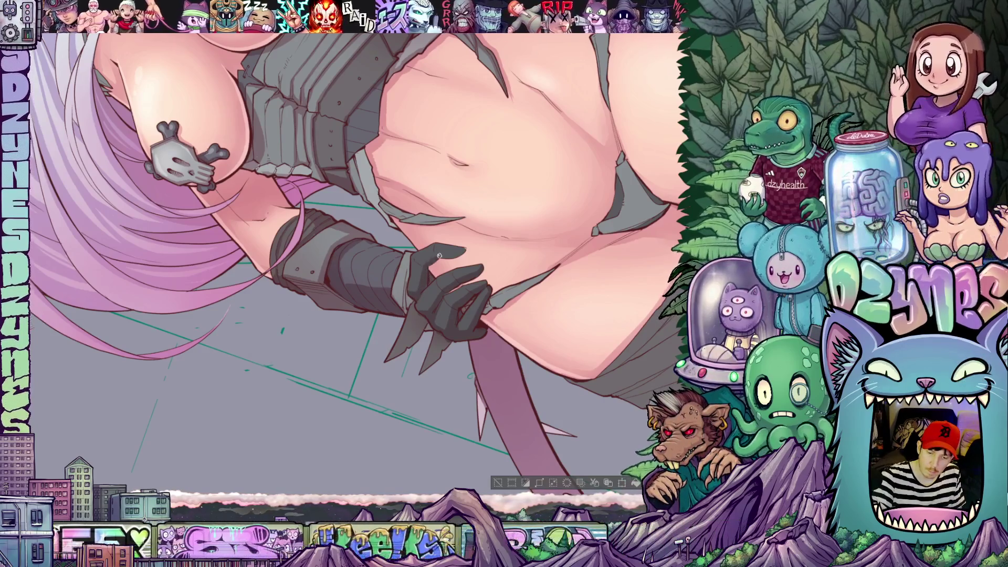
- Pan and rotate around the torso and chest, then turn the view nearly upright showing lips to thighs
left_click_drag(426, 270, 365, 386)
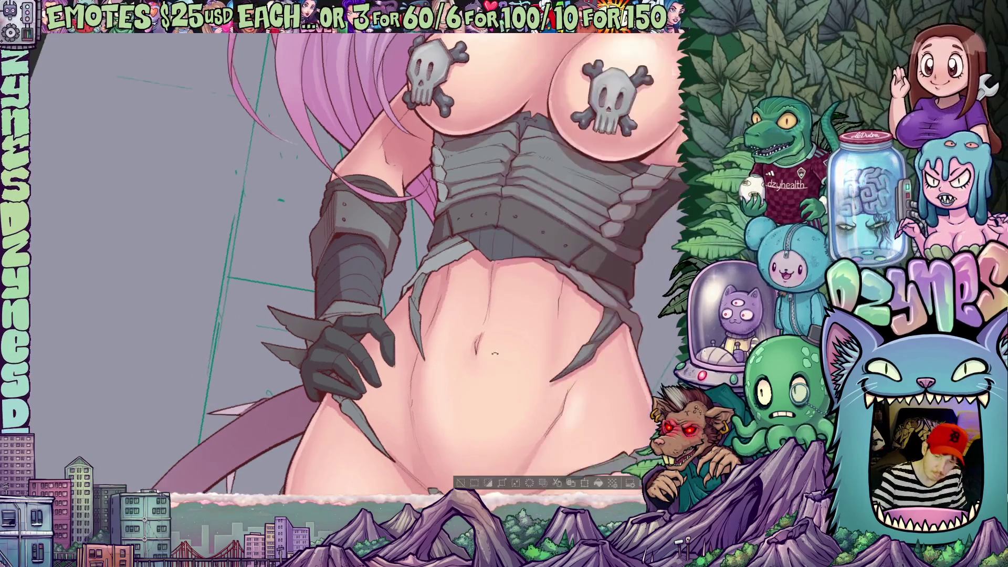
left_click_drag(359, 325, 342, 252)
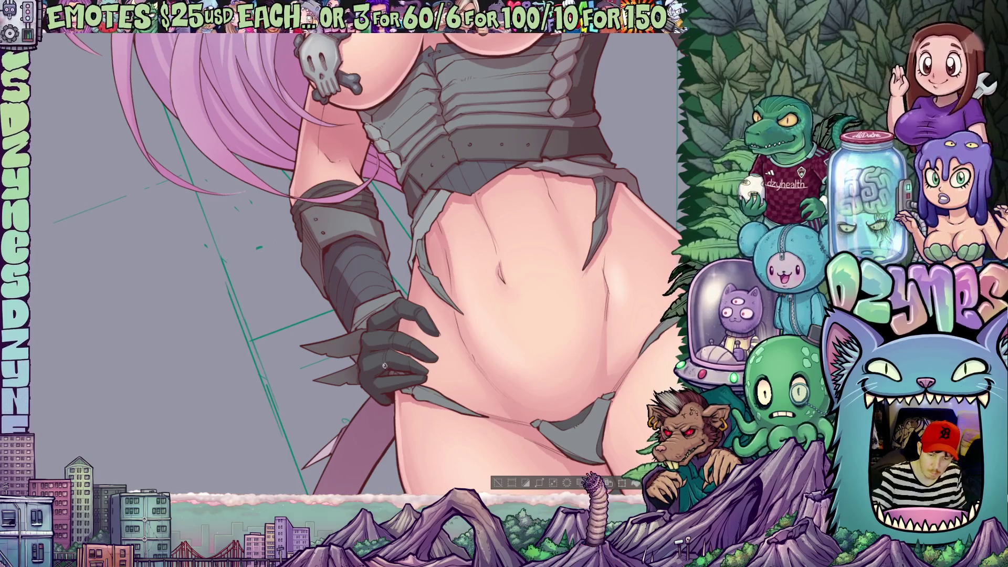
mouse_move(408, 381)
left_mouse_down()
mouse_move(505, 398)
mouse_move(563, 316)
left_mouse_up()
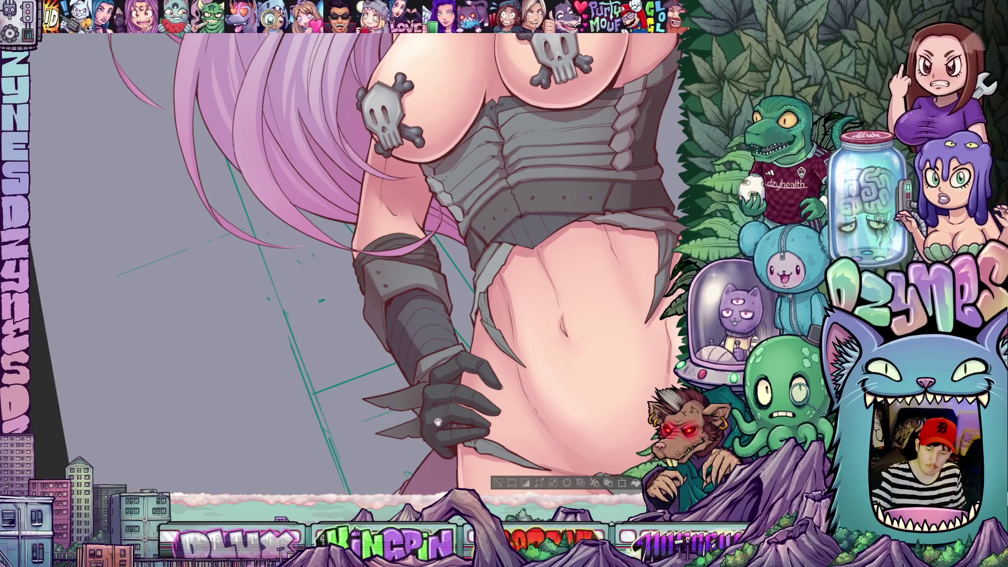
scroll(354, 268, "down", 1)
left_click_drag(354, 158, 236, 300)
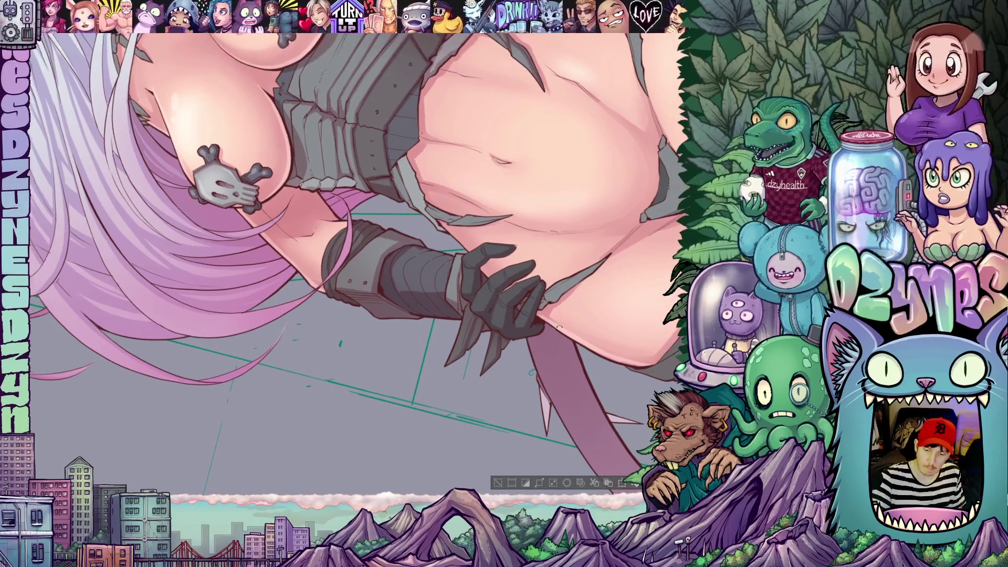
left_click_drag(355, 261, 355, 260)
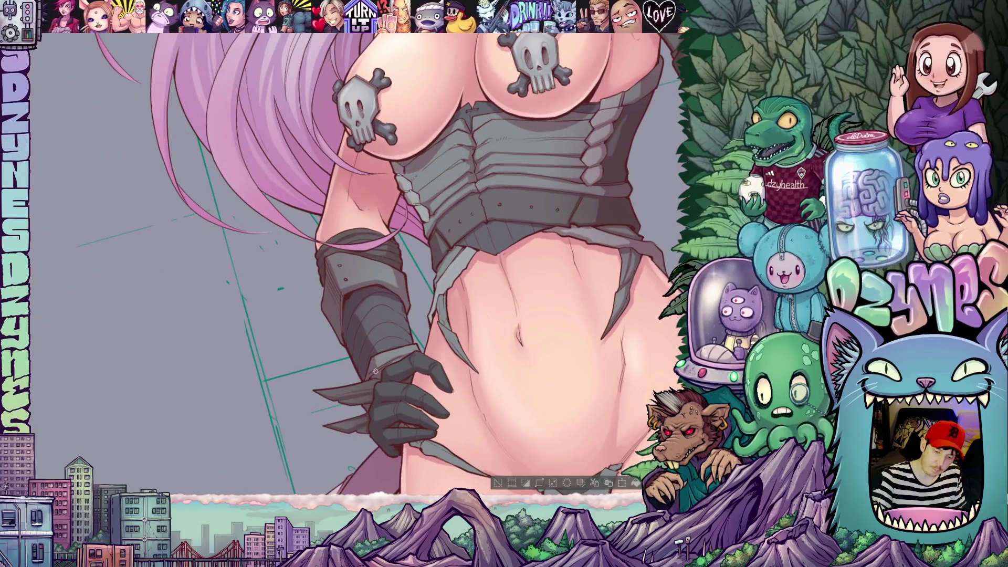
scroll(354, 260, "up", 2)
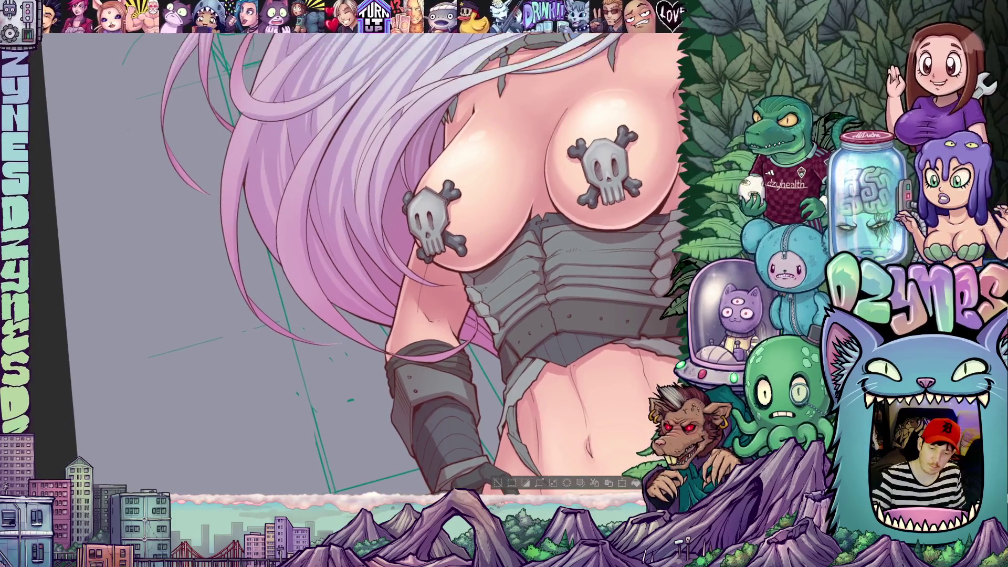
scroll(355, 260, "down", 3)
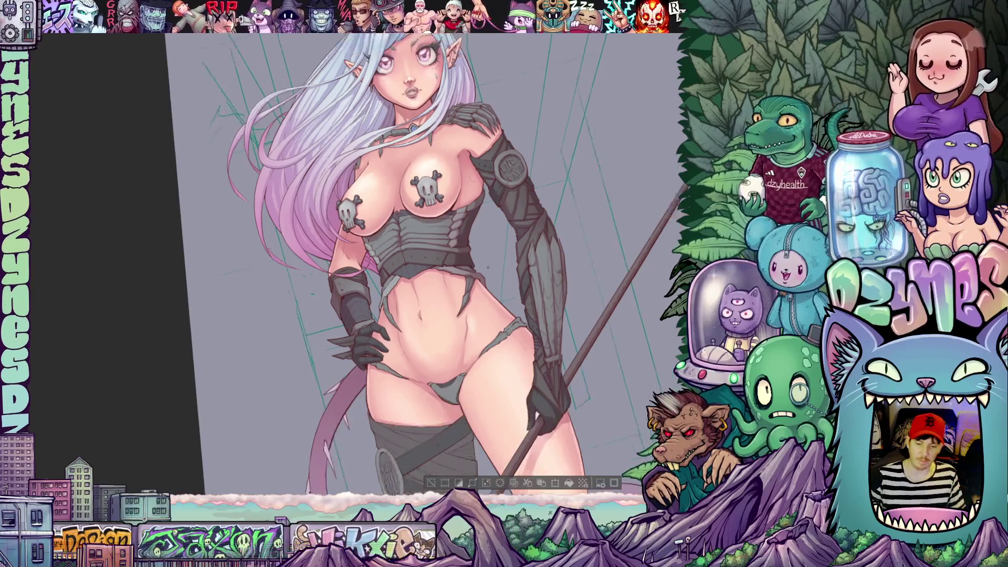
scroll(473, 313, "down", 3)
- Zoom onto the hips, bandaged leg, skull knee guard and spiked tail
mouse_move(519, 332)
left_mouse_down()
mouse_move(473, 313)
mouse_move(573, 341)
left_mouse_up()
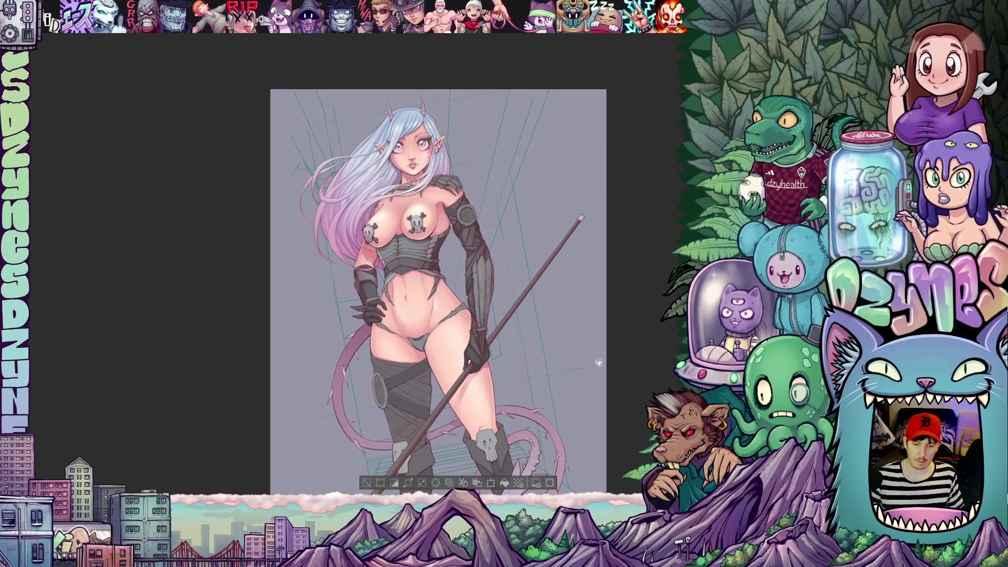
scroll(572, 317, "up", 1)
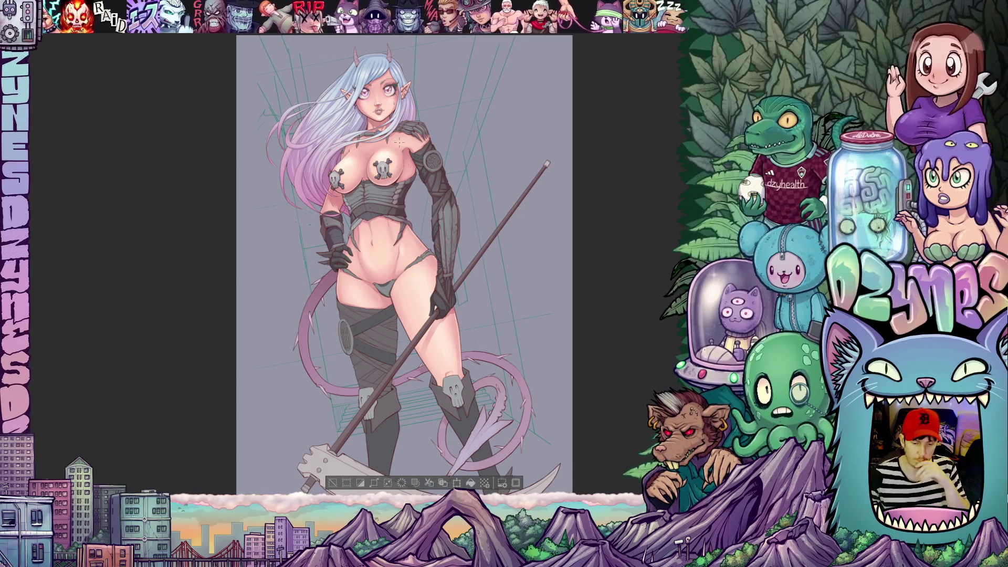
scroll(381, 356, "up", 2)
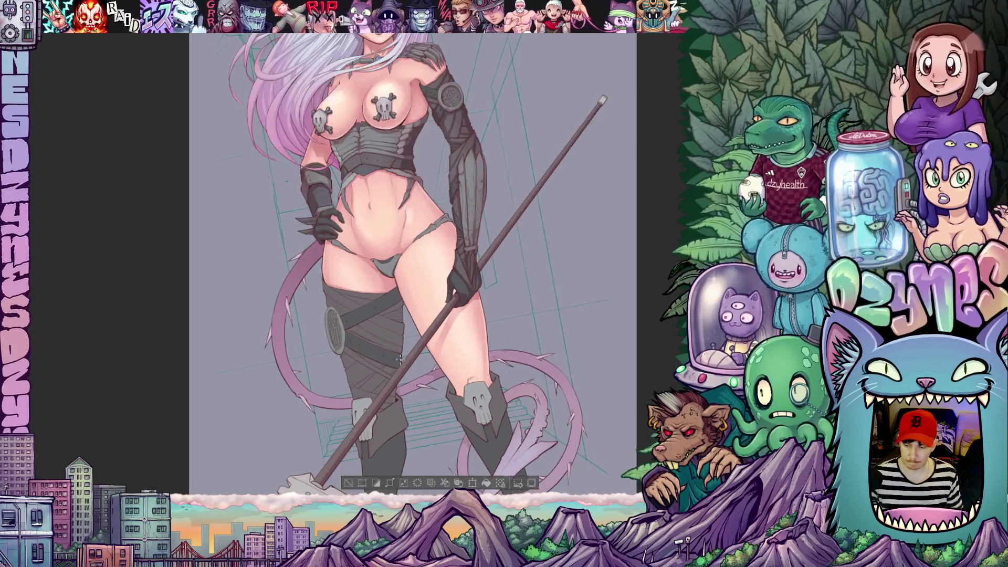
scroll(380, 356, "up", 2)
scroll(378, 313, "up", 2)
scroll(382, 299, "up", 1)
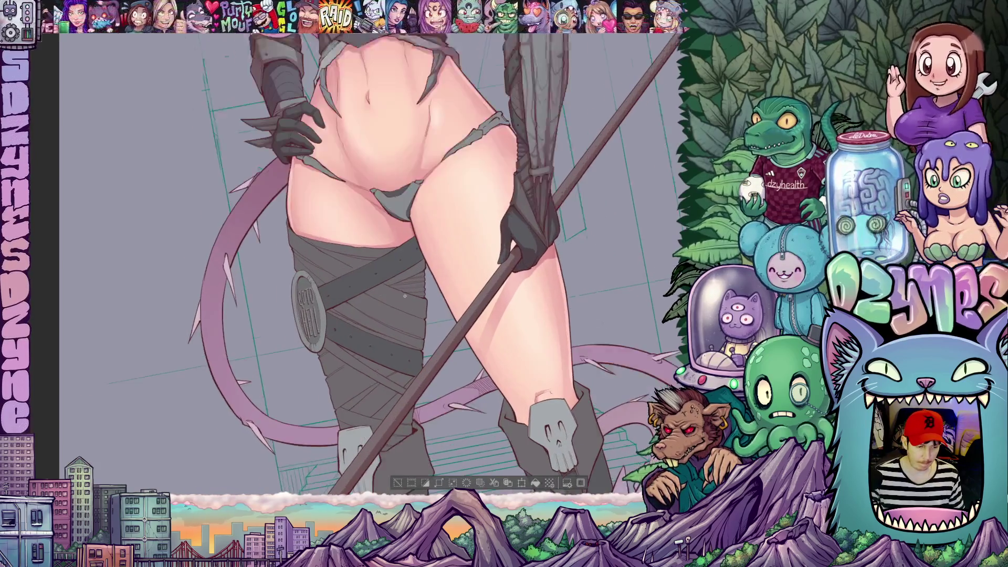
scroll(386, 284, "up", 1)
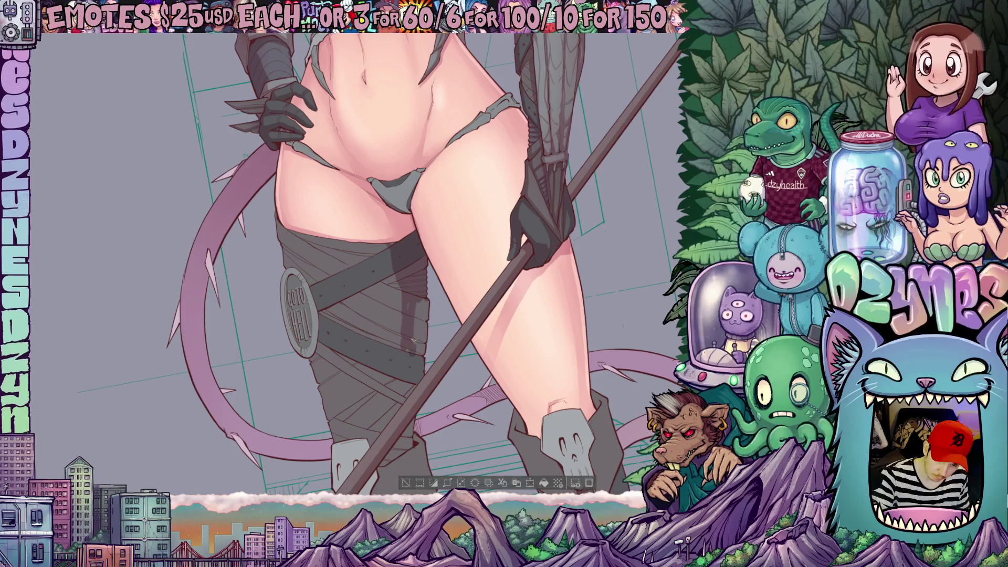
- Inspect the thighs and legs tilted, rotate clockwise in steps, then bring the chest and torso back upright
left_click_drag(424, 304, 406, 255)
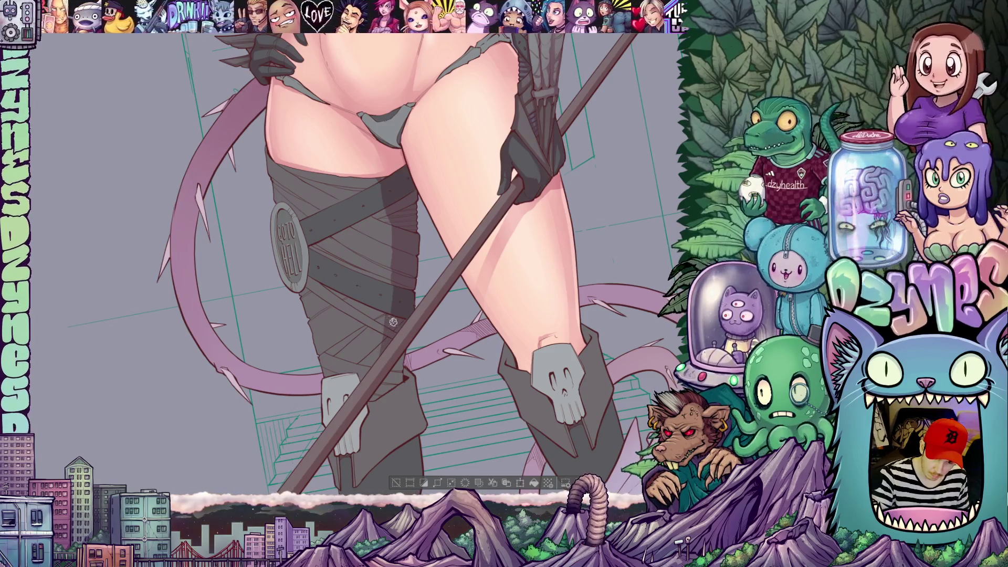
left_click_drag(430, 337, 323, 349)
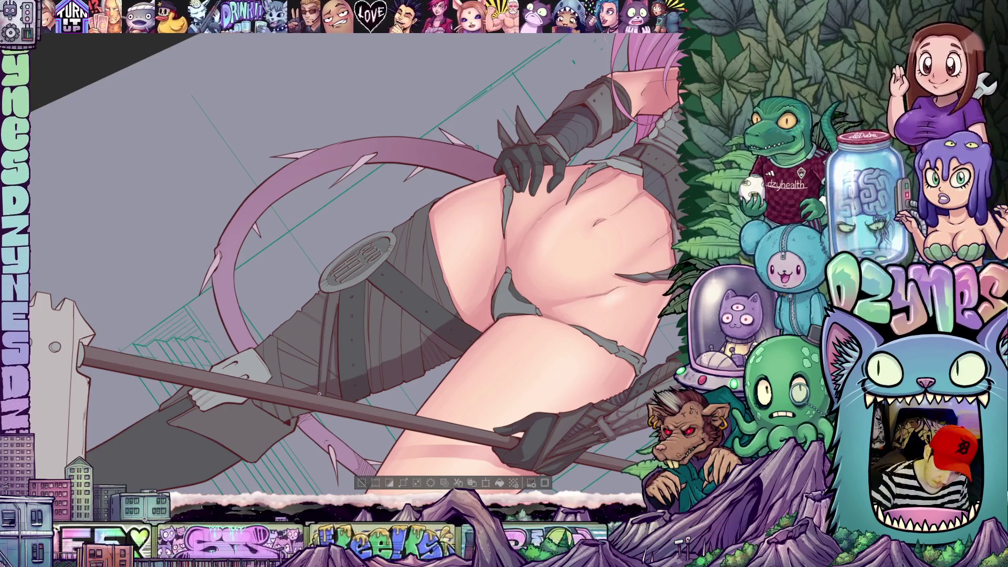
key("asciicircum")
key("asciicircum")
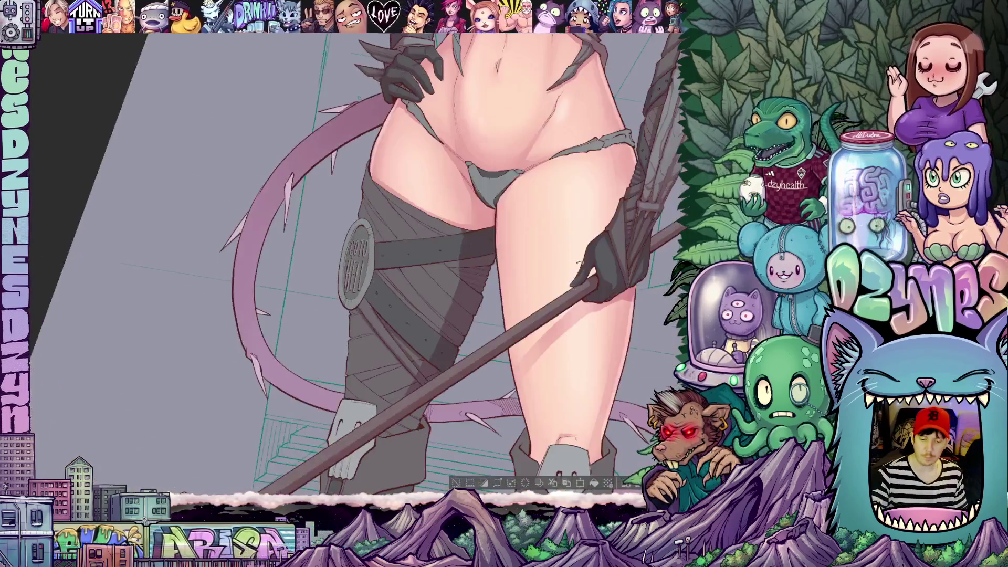
key("asciicircum")
key("asciicircum")
key("asciicircum")
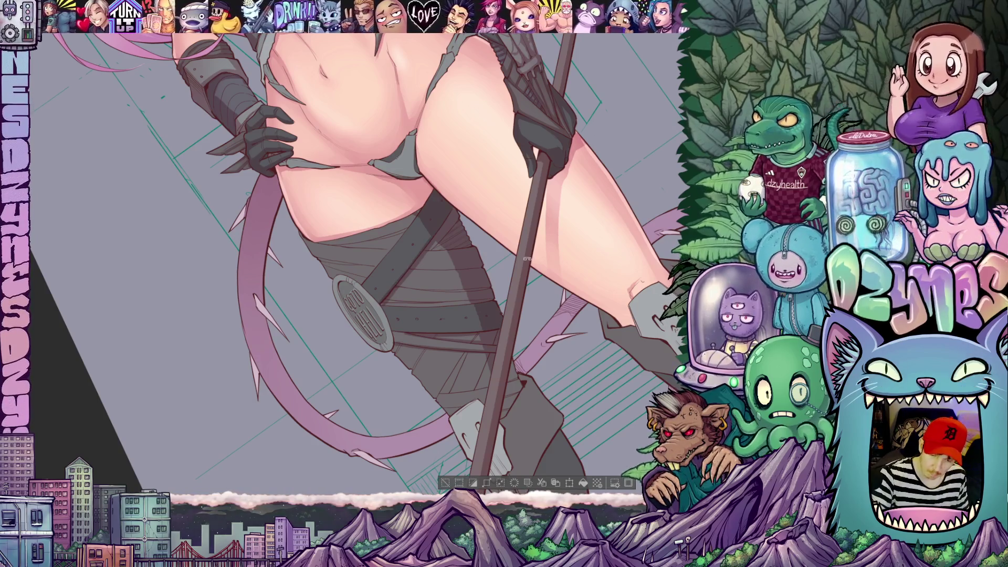
key("asciicircum")
key("asciicircum")
key("asciicircum")
key("asciicircum")
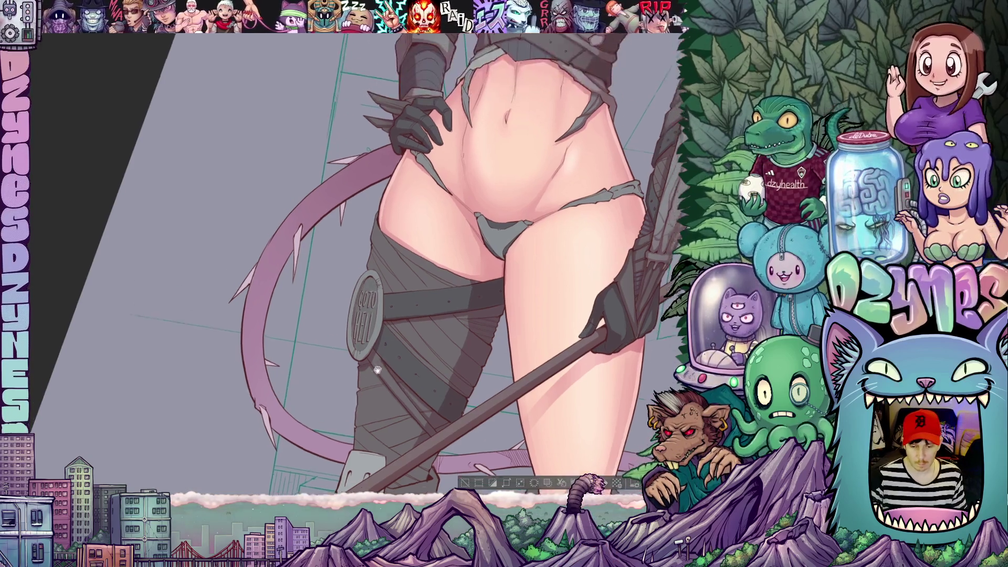
left_click_drag(405, 264, 357, 412)
scroll(357, 412, "up", 2)
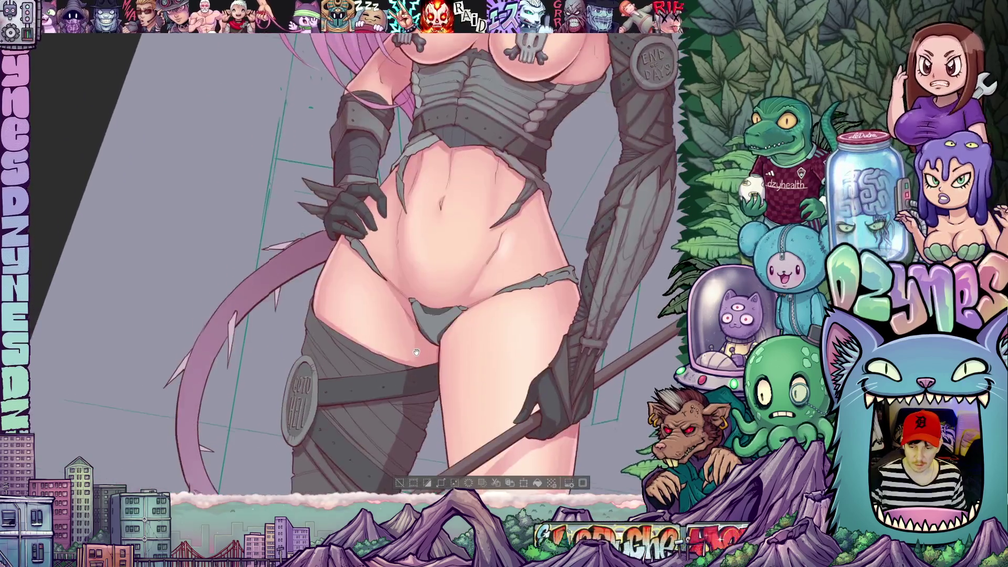
scroll(476, 373, "down", 2)
scroll(476, 373, "up", 1)
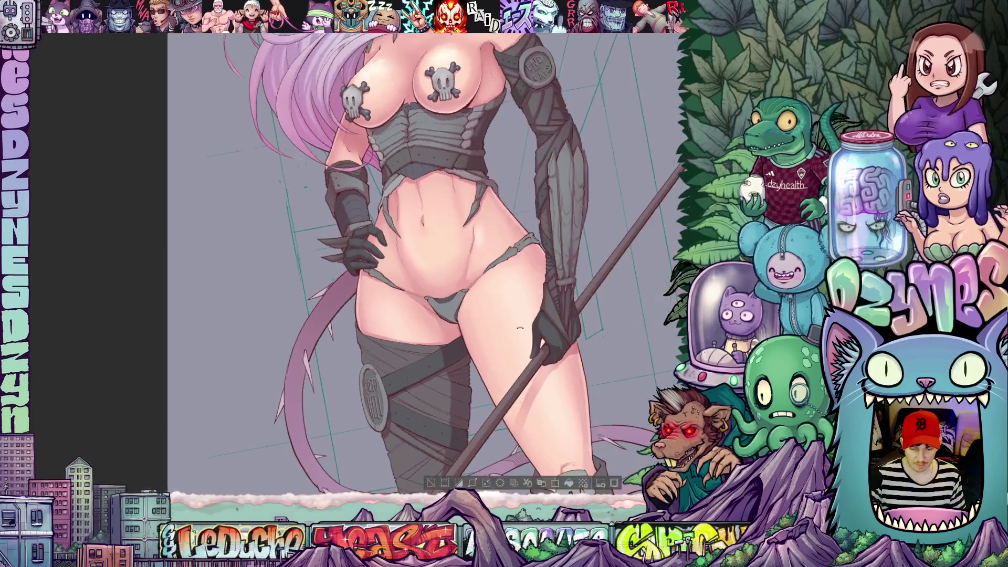
scroll(425, 358, "up", 1)
scroll(371, 345, "up", 1)
left_click_drag(370, 344, 375, 323)
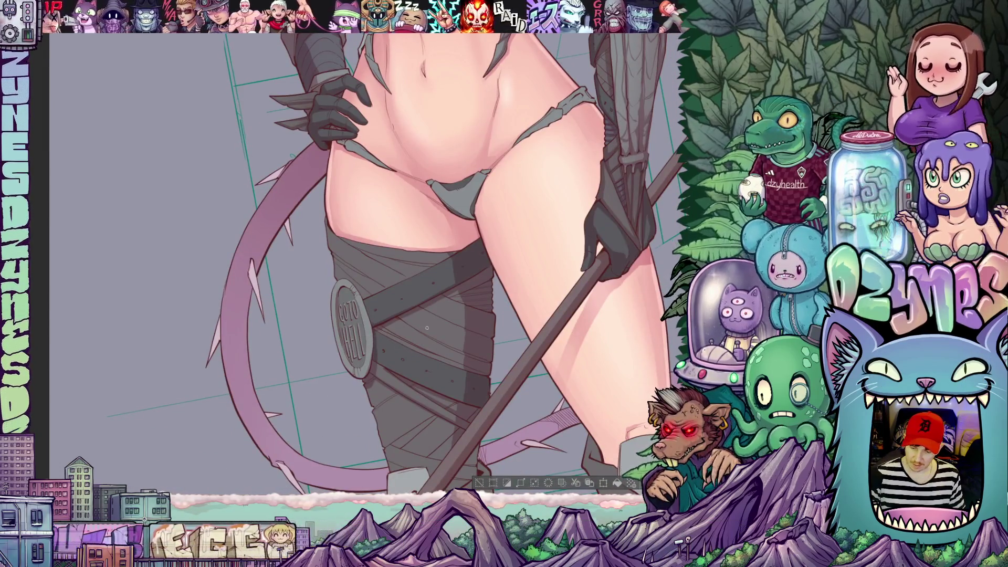
scroll(374, 323, "down", 1)
scroll(431, 331, "down", 1)
mouse_move(431, 331)
left_mouse_down()
mouse_move(442, 344)
mouse_move(430, 263)
left_mouse_up()
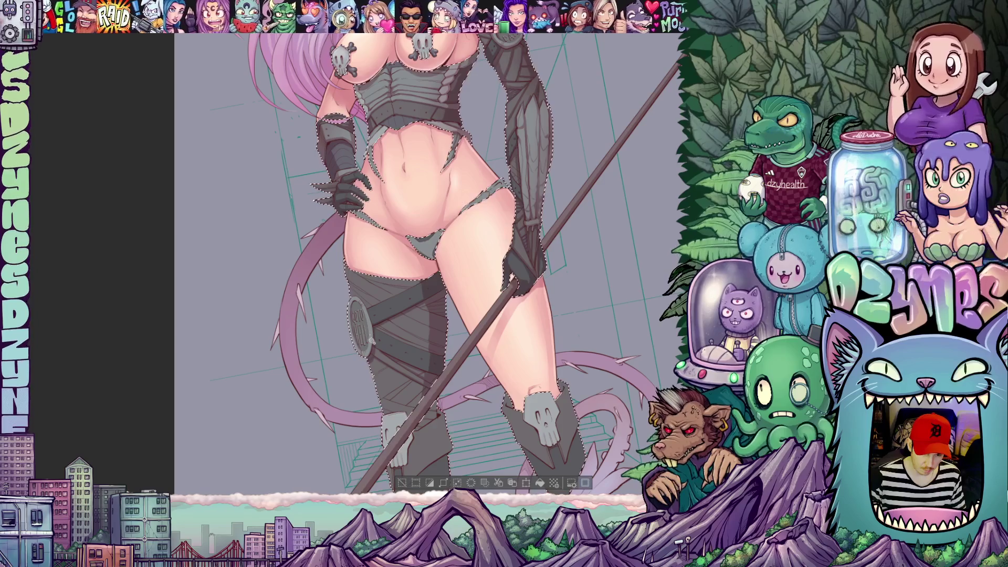
- Select all and deselect, then zoom and rotate onto the bandaged thigh with its 'Goto Hell' buckle and scythe staff
key("ctrl+a")
key("ctrl+d")
scroll(353, 331, "up", 3)
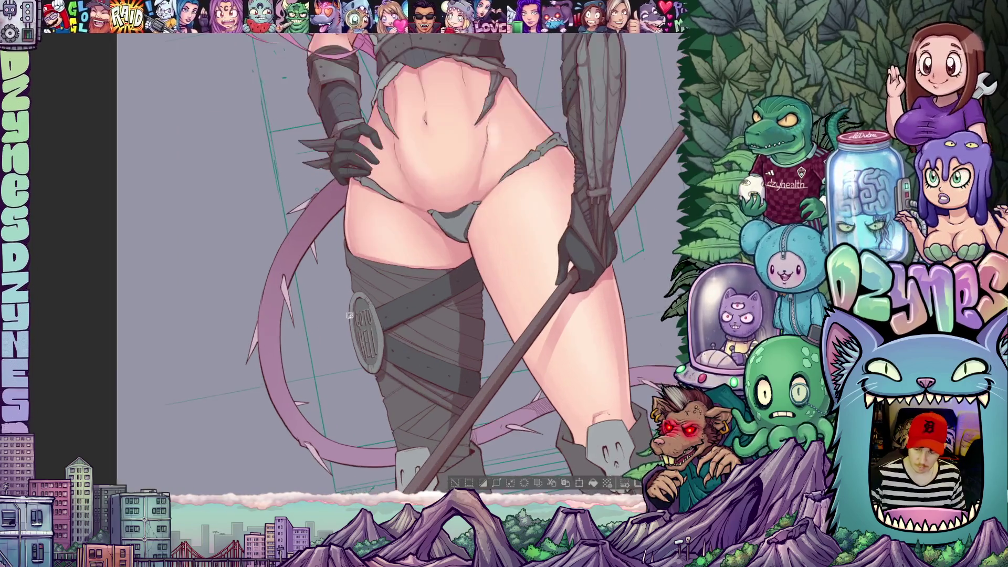
scroll(424, 370, "up", 2)
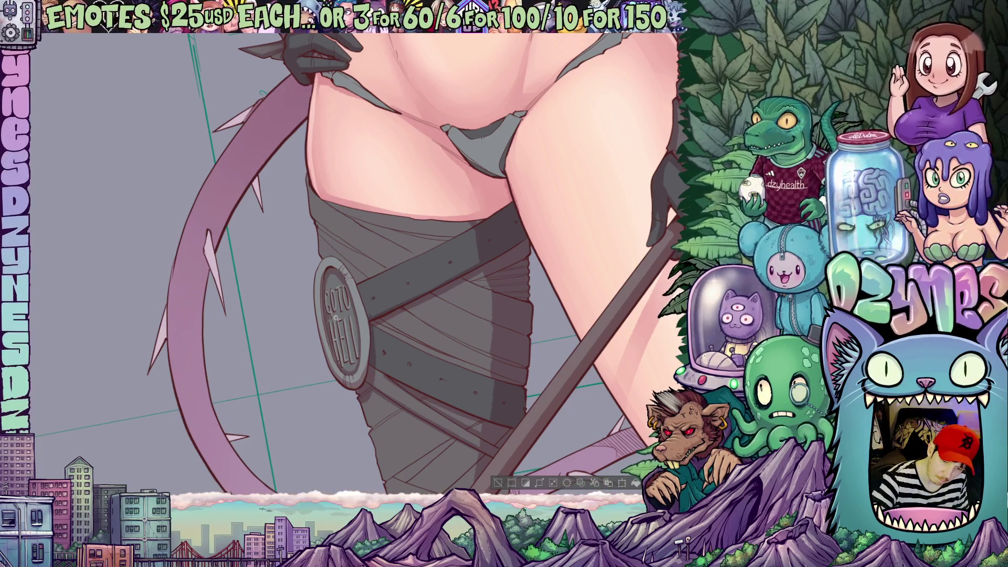
left_click_drag(359, 279, 388, 304)
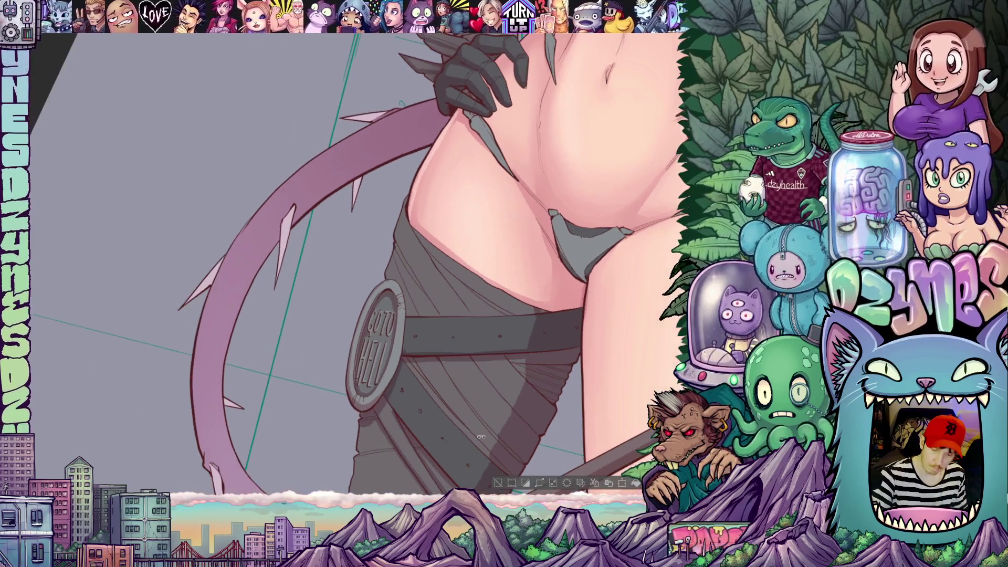
left_click_drag(446, 340, 385, 373)
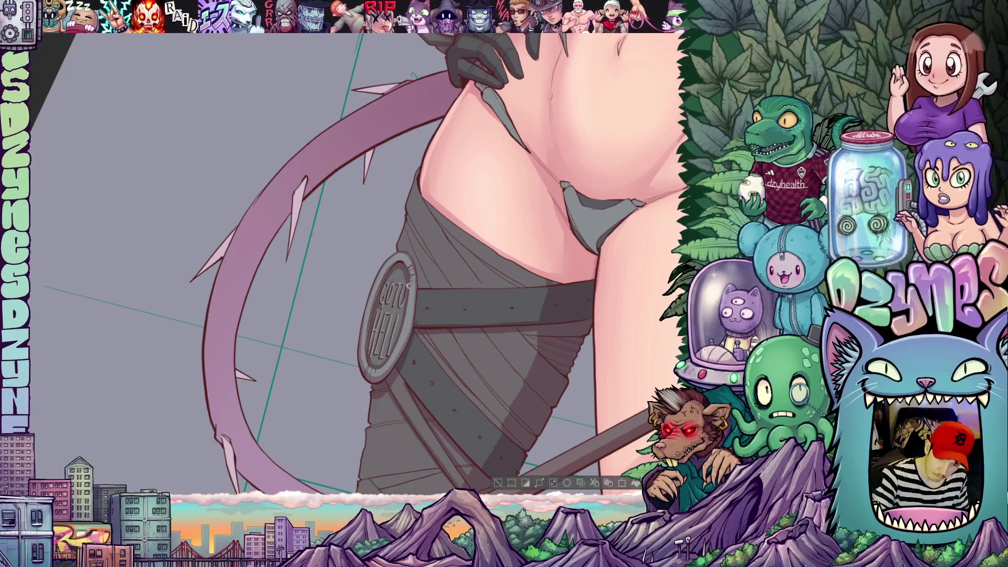
left_click_drag(438, 342, 532, 300)
left_click_drag(489, 314, 483, 407)
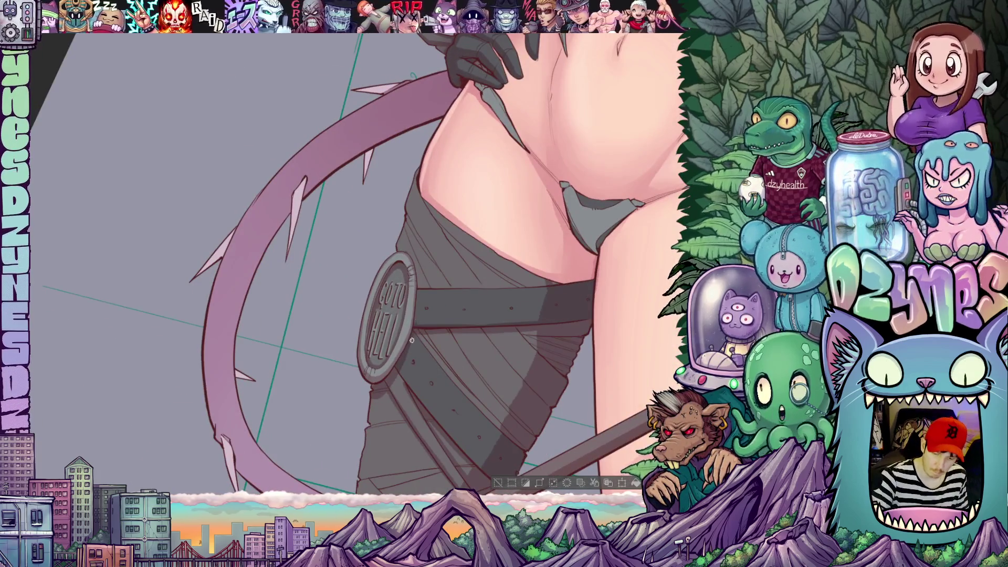
left_click_drag(355, 315, 339, 260)
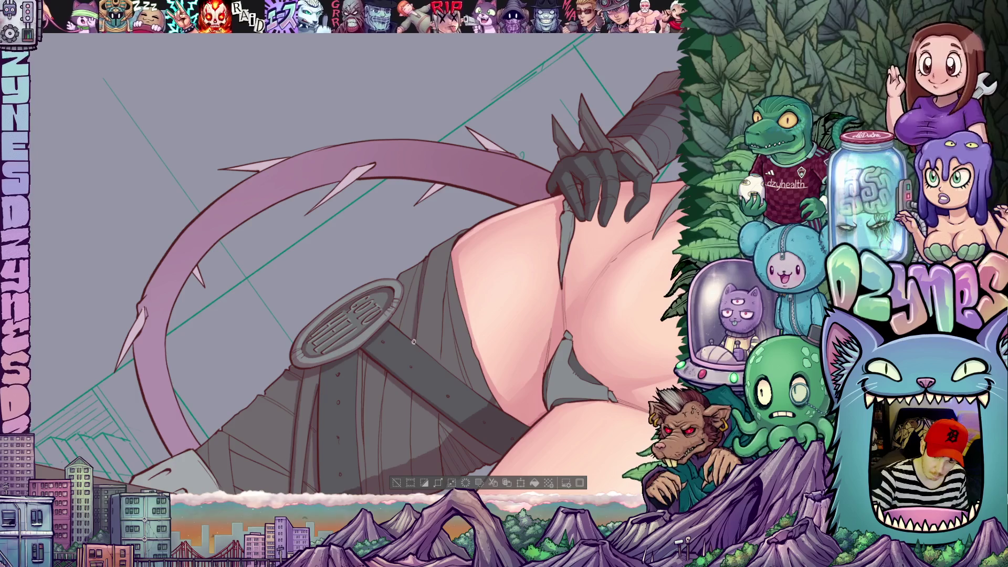
left_click_drag(414, 343, 404, 268)
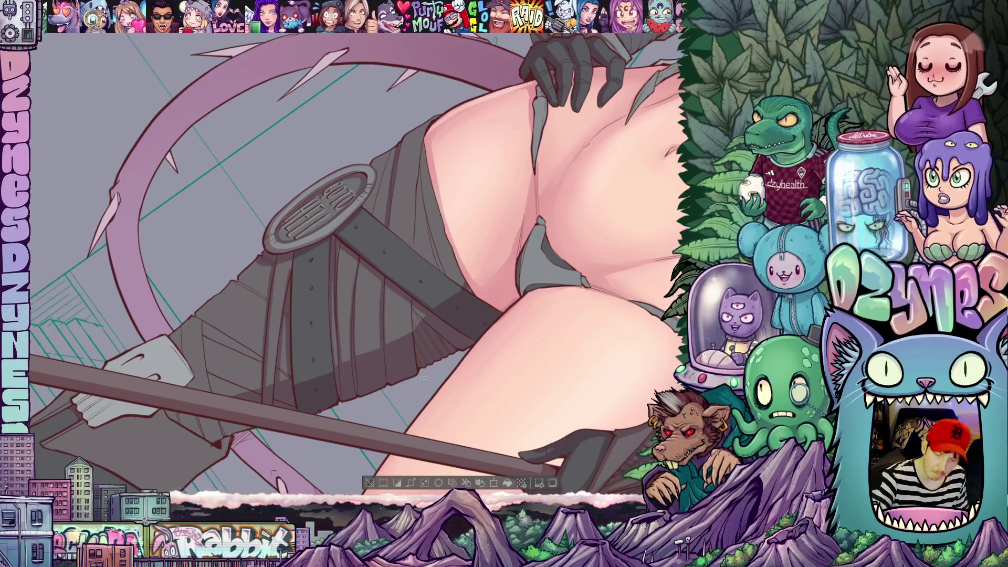
- Return the canvas upright and move down to the boots, curling spiked tail and scythe blade
key("5")
scroll(355, 260, "down", 2)
scroll(354, 260, "down", 2)
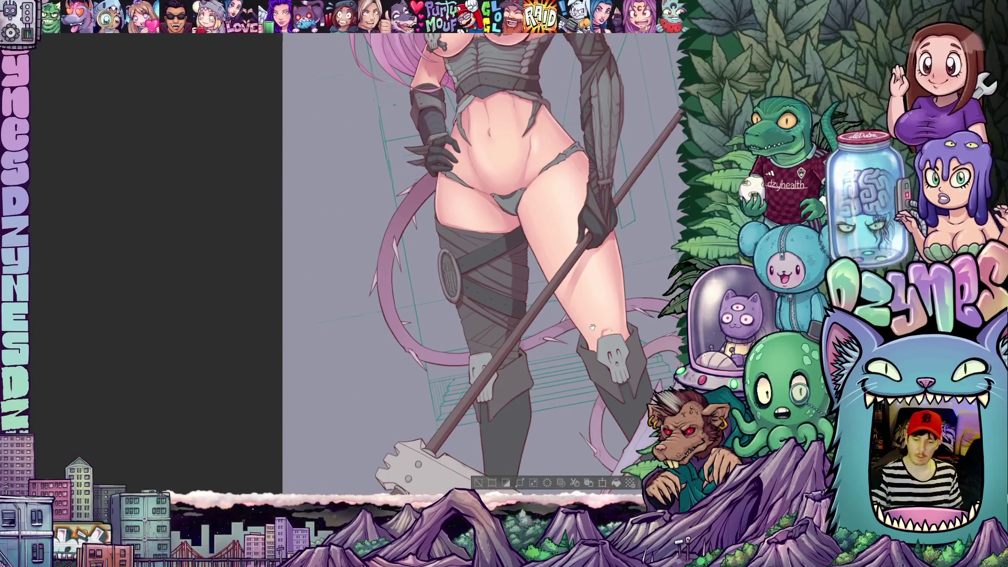
scroll(355, 260, "down", 2)
scroll(355, 260, "down", 2)
mouse_move(552, 379)
left_mouse_down()
mouse_move(576, 375)
mouse_move(512, 251)
left_mouse_up()
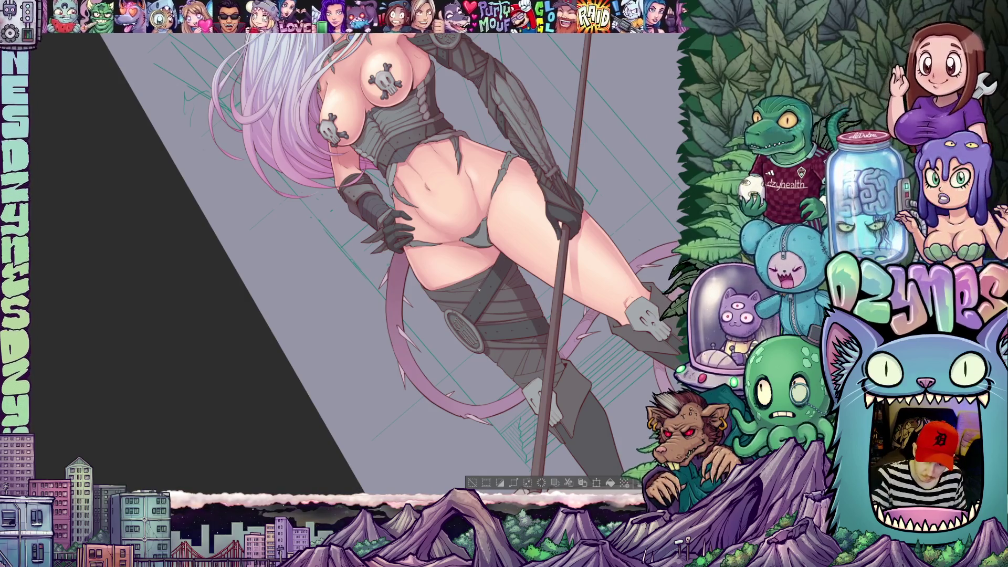
mouse_move(603, 289)
left_mouse_down()
mouse_move(647, 219)
mouse_move(541, 375)
left_mouse_up()
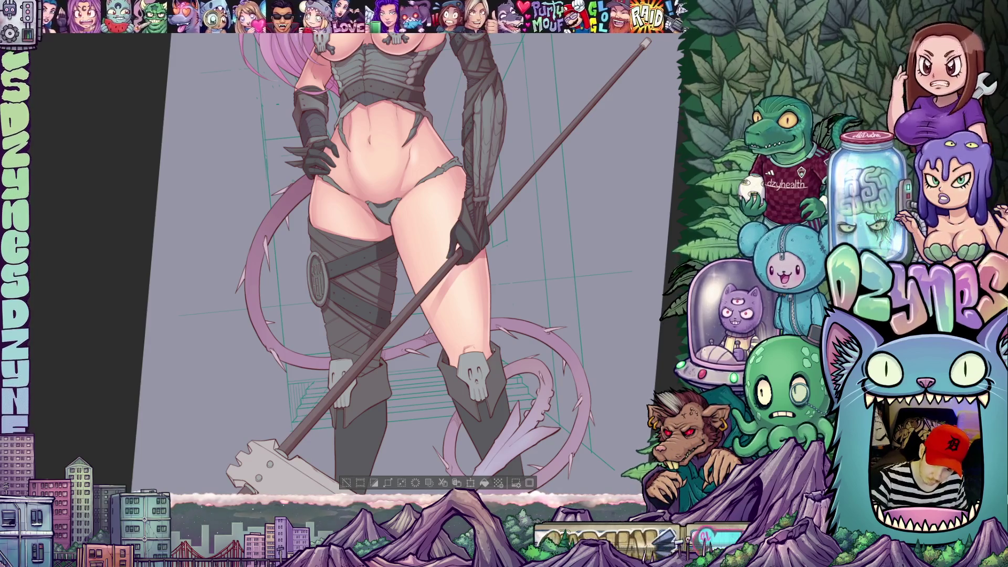
left_click_drag(526, 375, 419, 338)
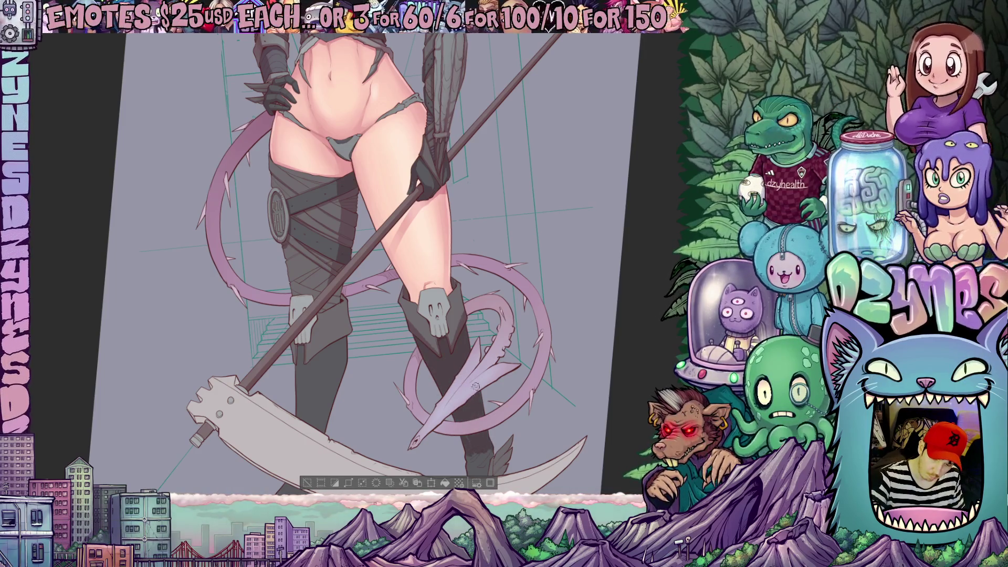
scroll(358, 260, "down", 3)
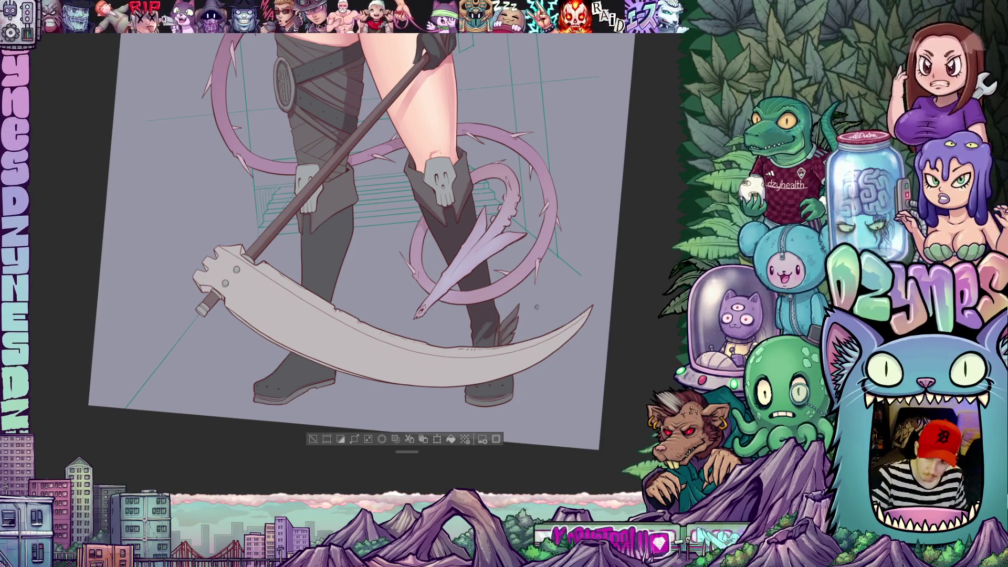
scroll(505, 344, "down", 3)
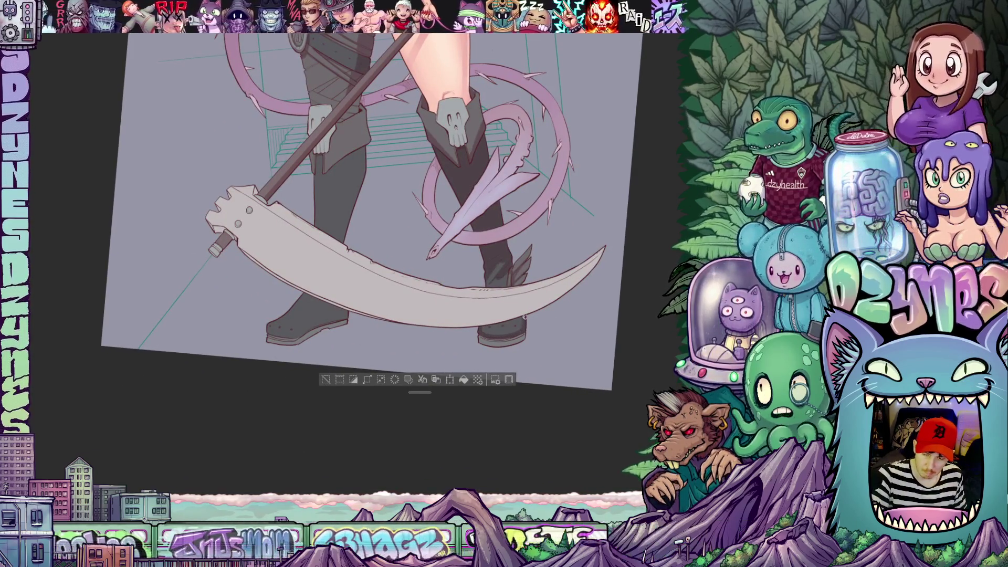
left_click_drag(520, 333, 521, 239)
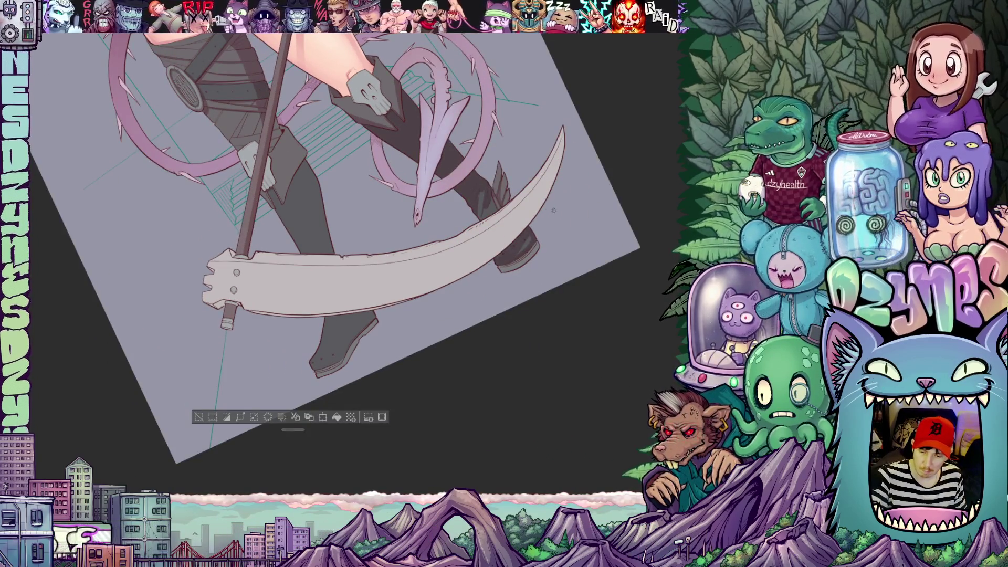
key("asciicircum")
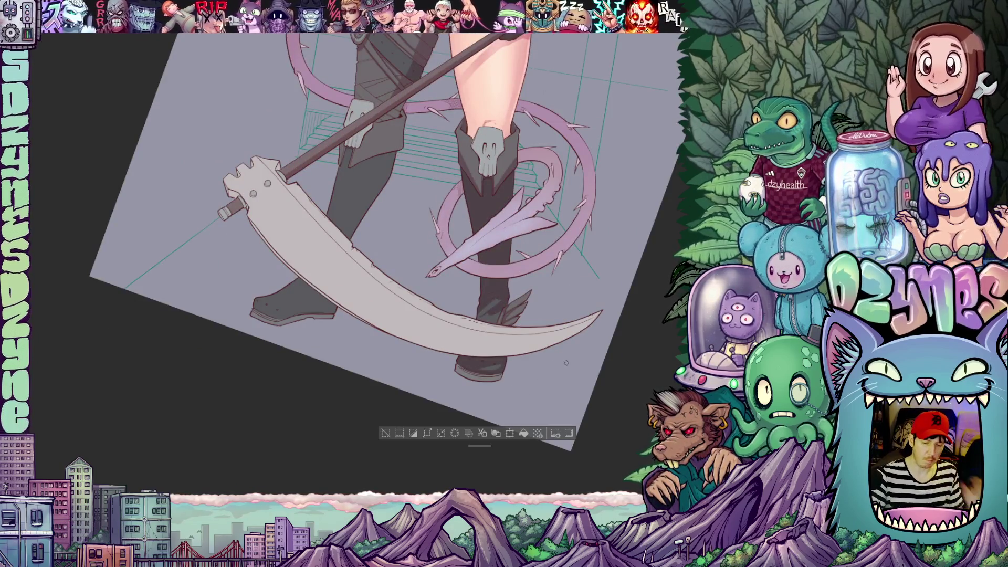
left_click_drag(479, 342, 387, 406)
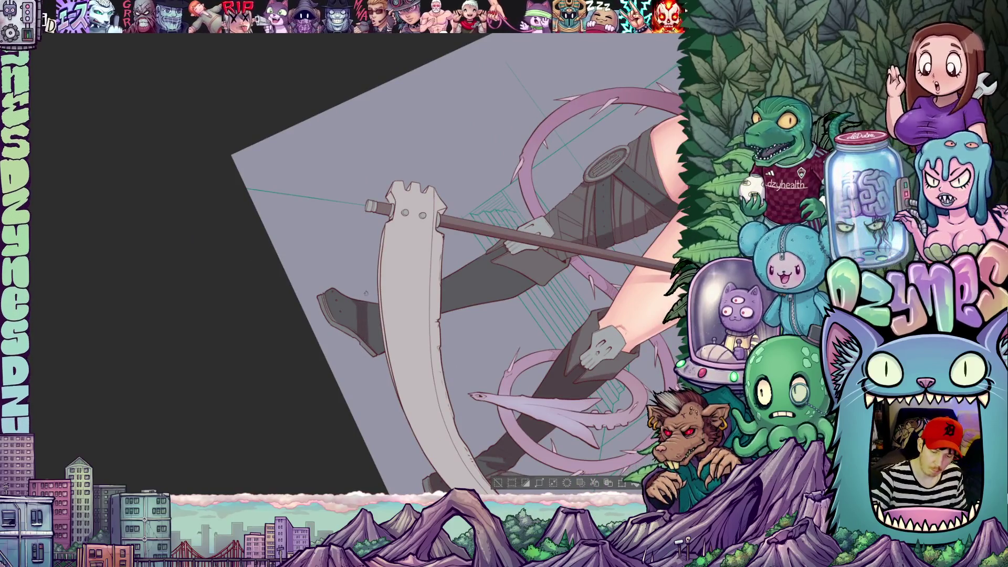
left_click_drag(378, 328, 426, 277)
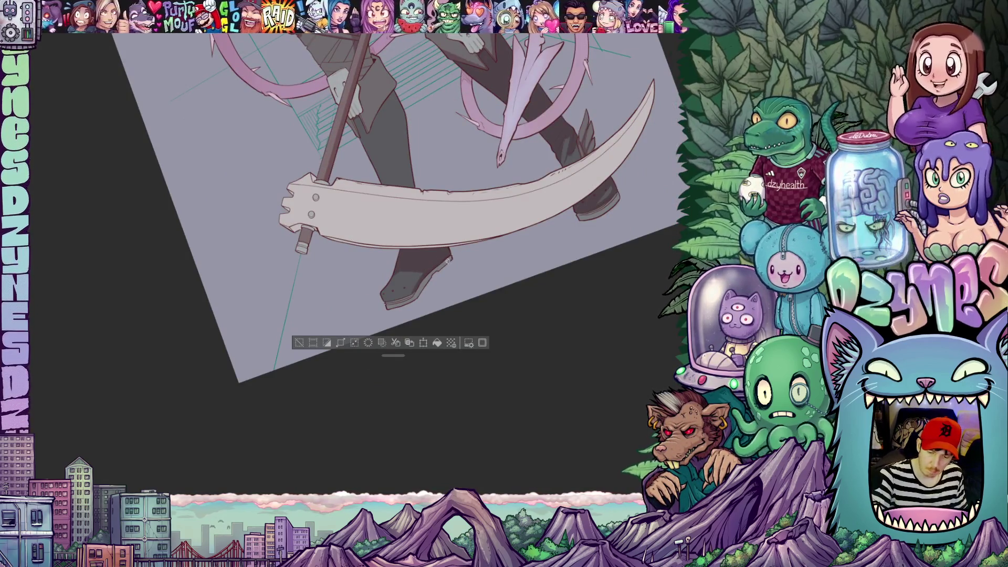
left_click_drag(480, 282, 474, 234)
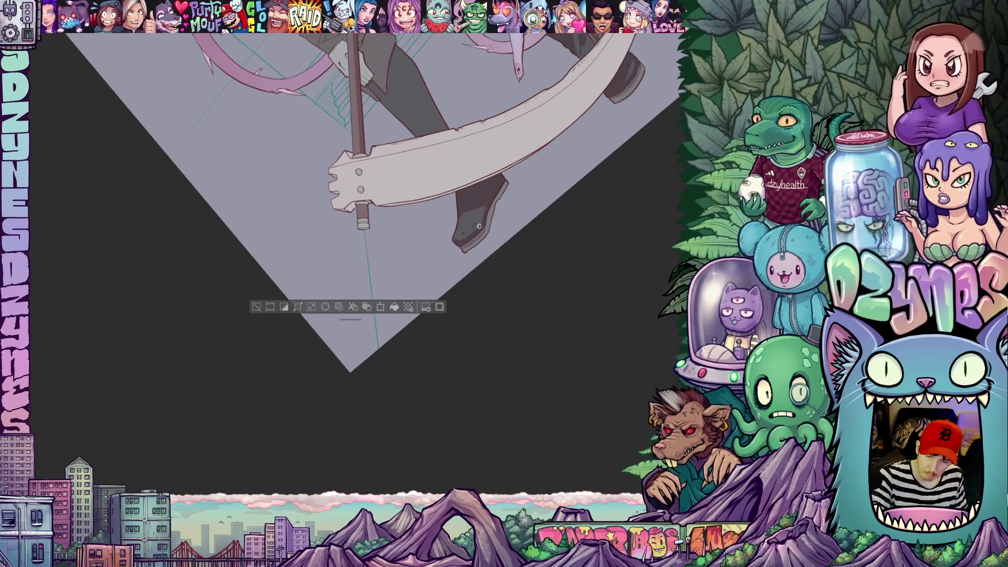
mouse_move(490, 206)
left_mouse_down()
mouse_move(551, 337)
mouse_move(451, 325)
left_mouse_up()
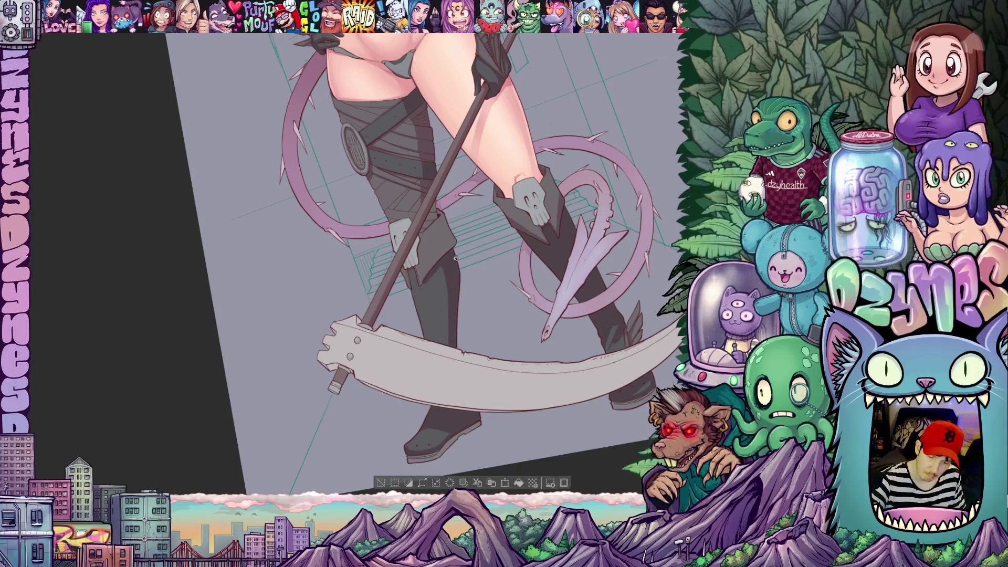
scroll(609, 274, "down", 5)
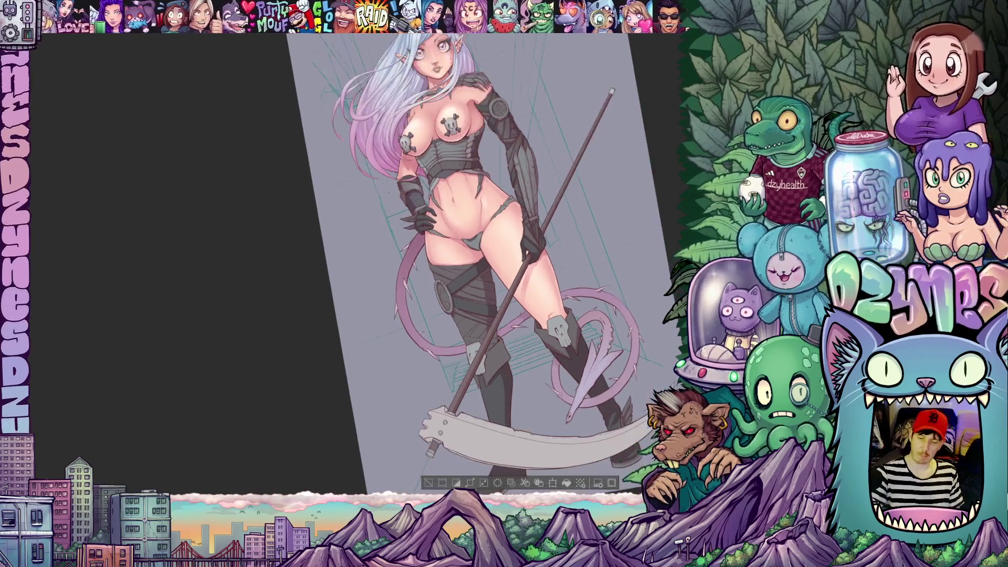
scroll(627, 418, "up", 5)
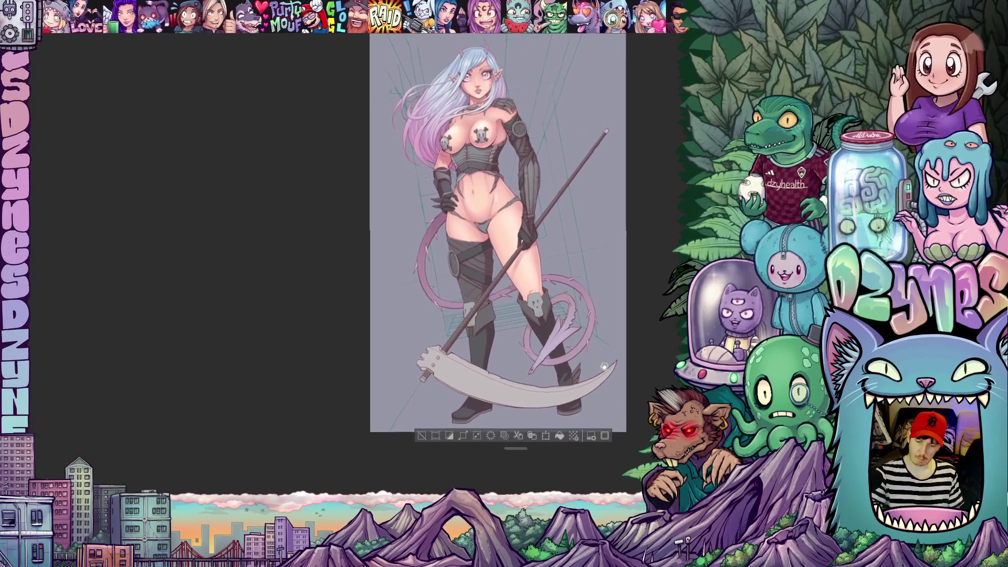
scroll(394, 260, "up", 3)
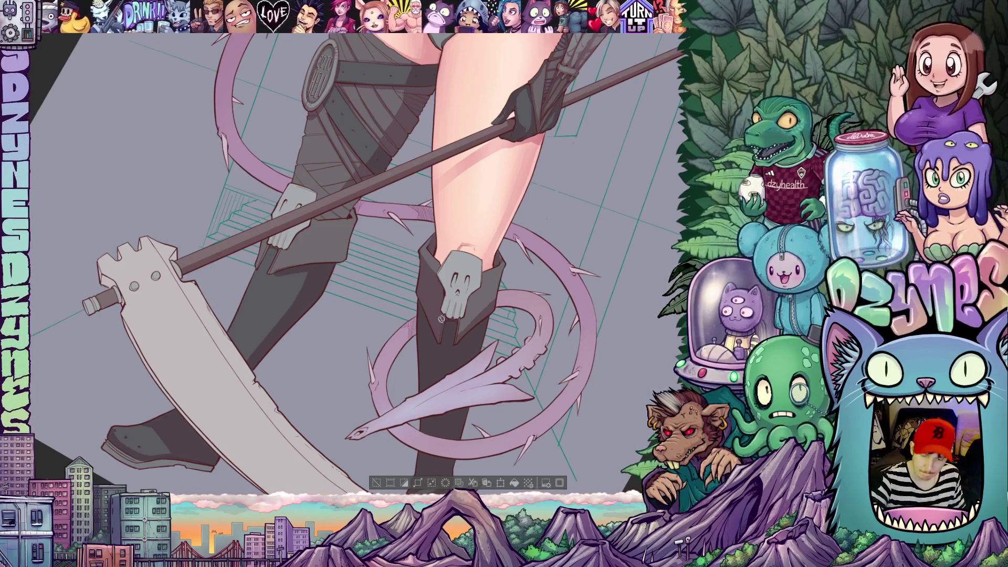
left_click_drag(504, 322, 506, 253)
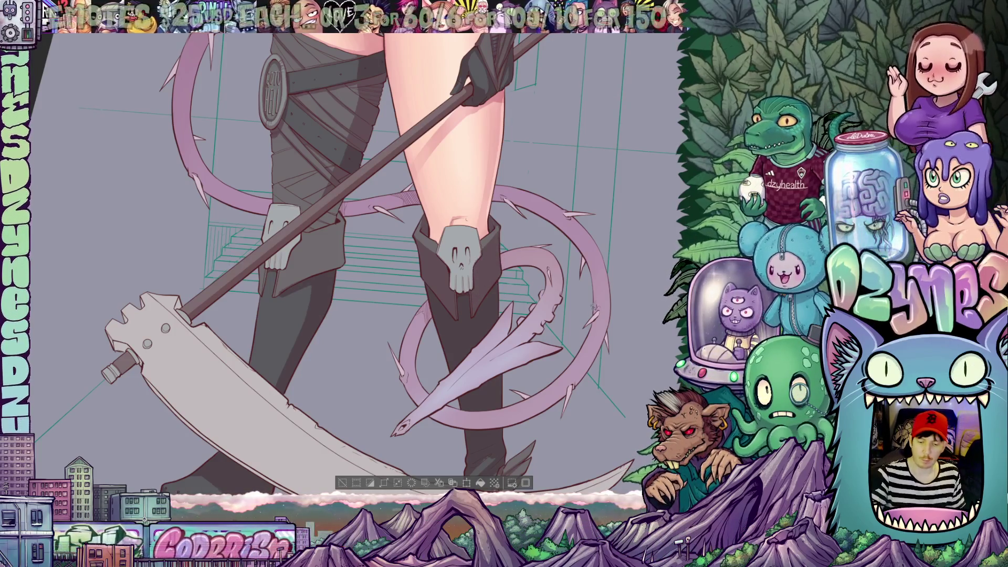
key("ctrl+minus")
key("ctrl+0")
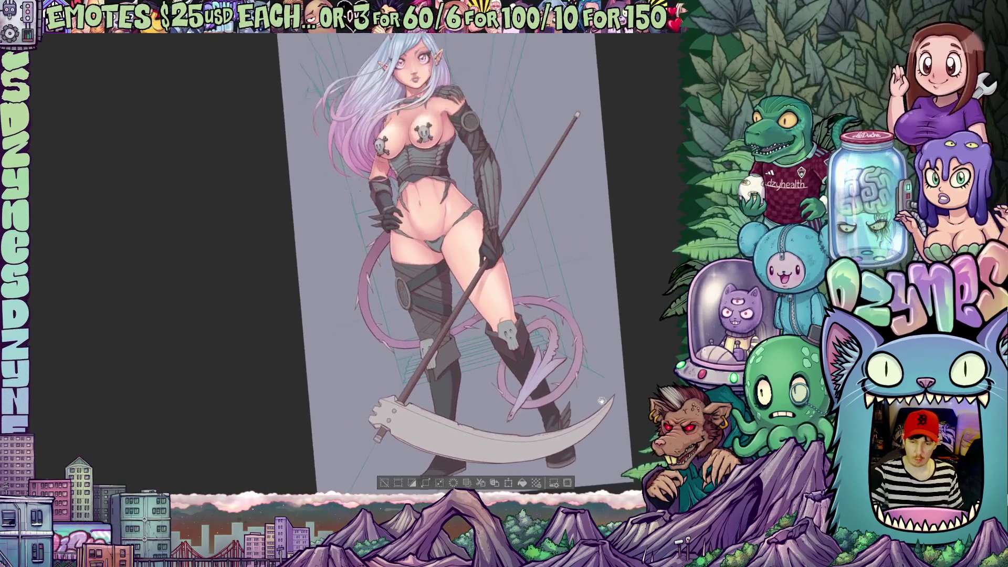
mouse_move(619, 387)
left_mouse_down()
mouse_move(635, 339)
mouse_move(623, 354)
left_mouse_up()
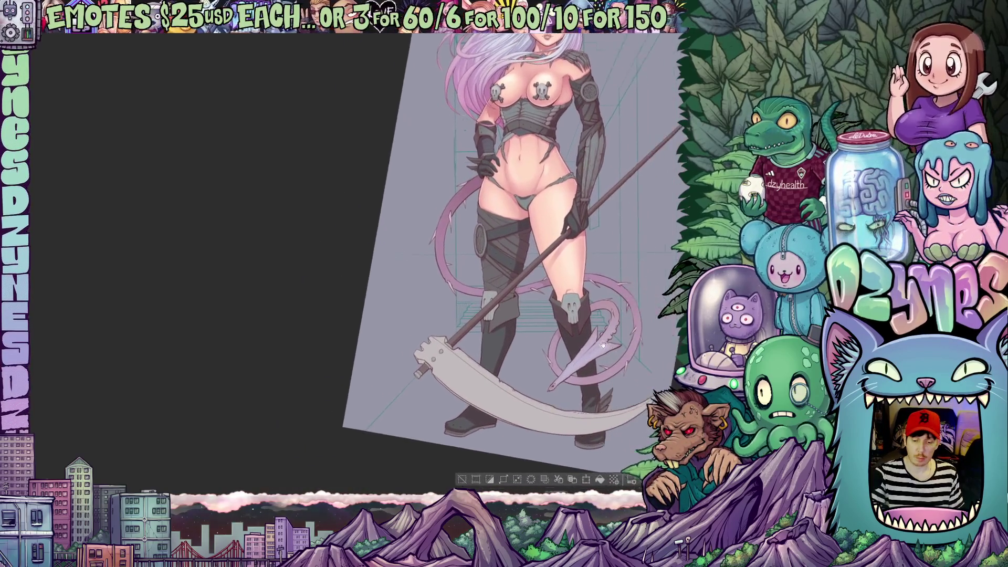
scroll(510, 327, "up", 2)
scroll(510, 329, "up", 2)
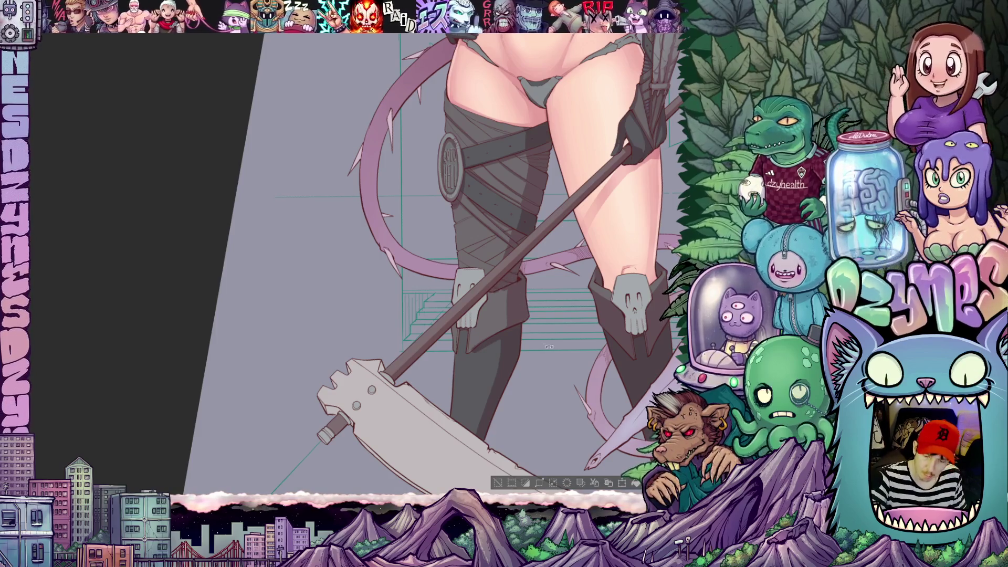
left_click_drag(533, 331, 467, 292)
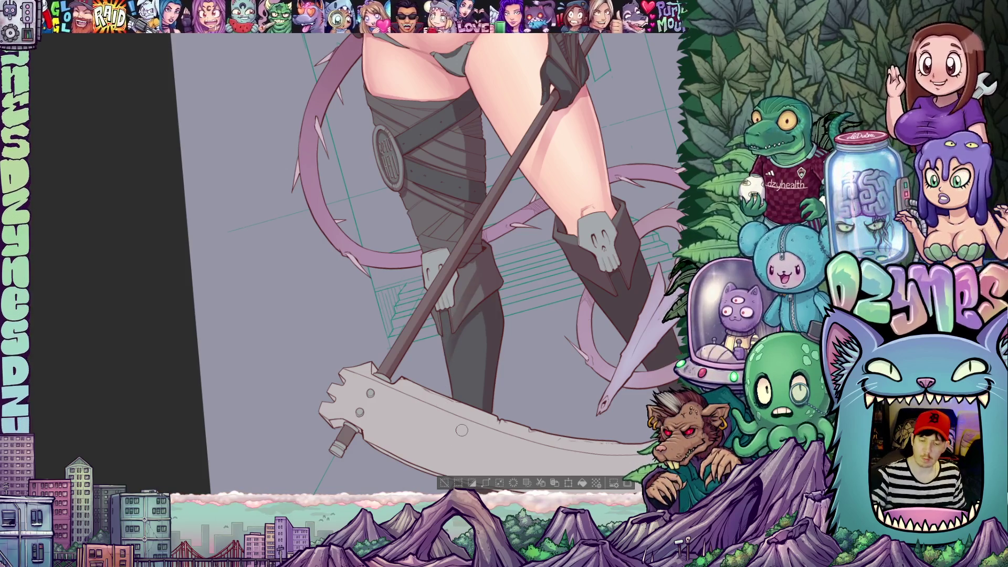
scroll(642, 314, "down", 5)
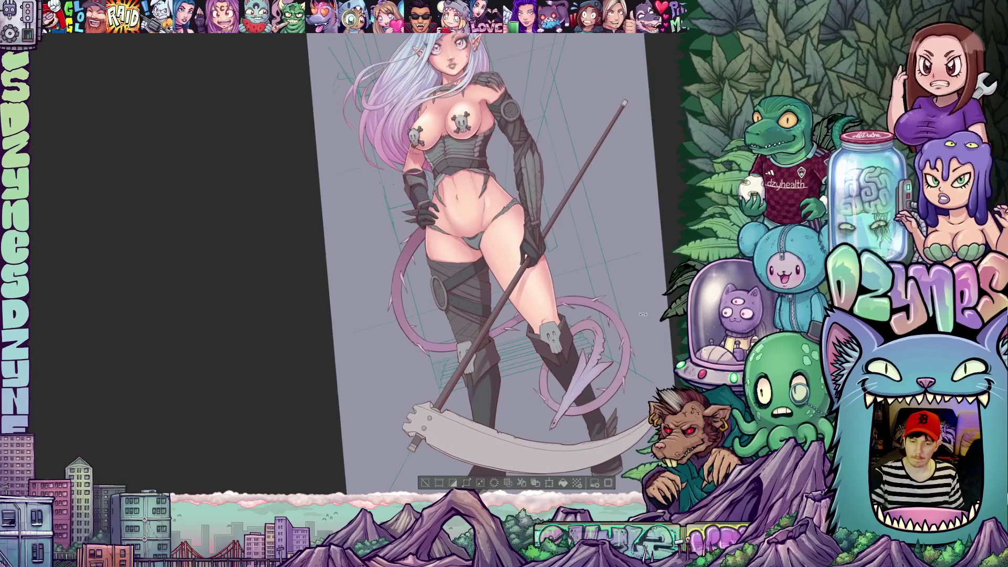
- Straighten the view on the upper body, hide the side panel with Tab, save with Ctrl+S and zoom onto the torso
left_click_drag(642, 314, 608, 352)
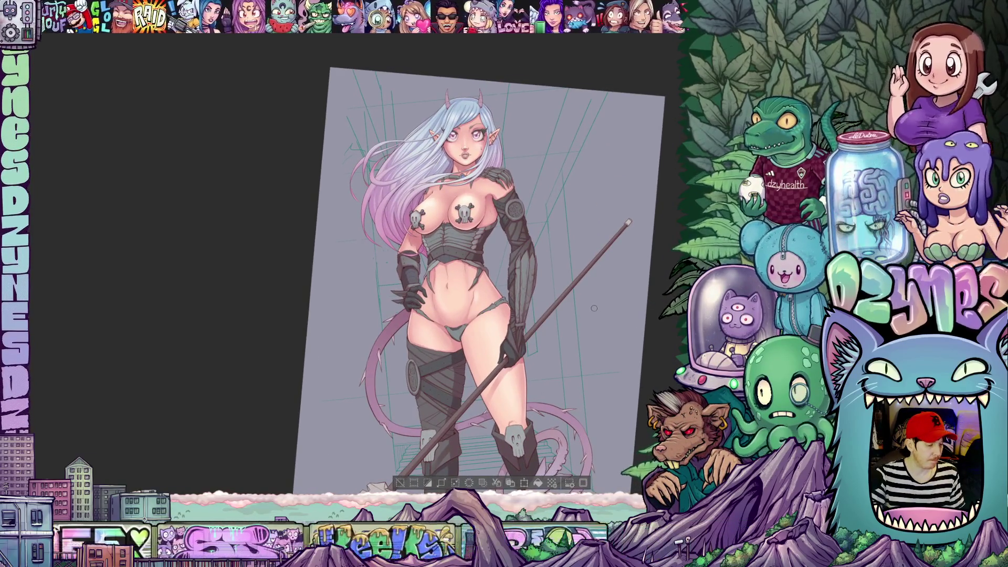
scroll(594, 308, "up", 2)
left_click_drag(595, 307, 584, 331)
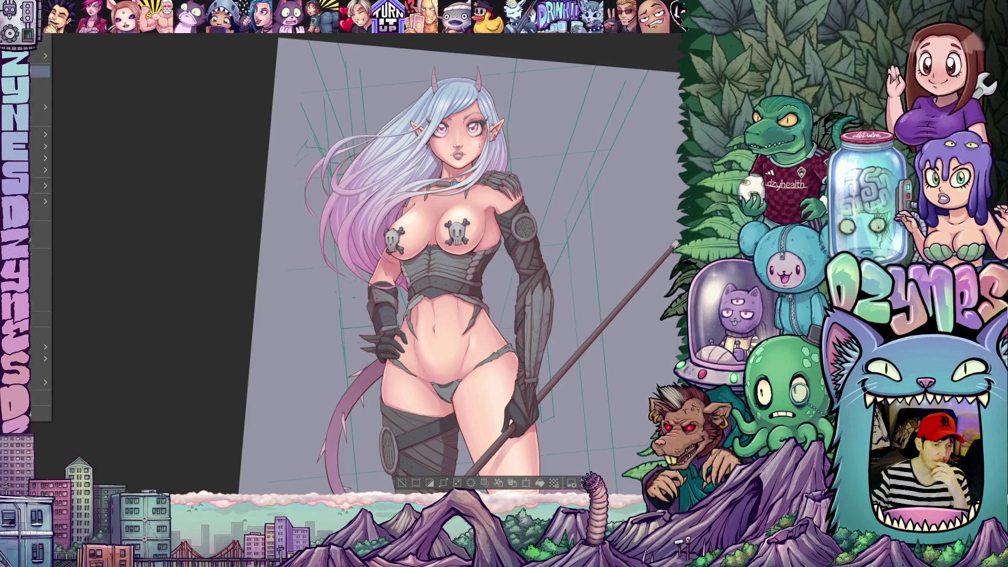
key("Tab")
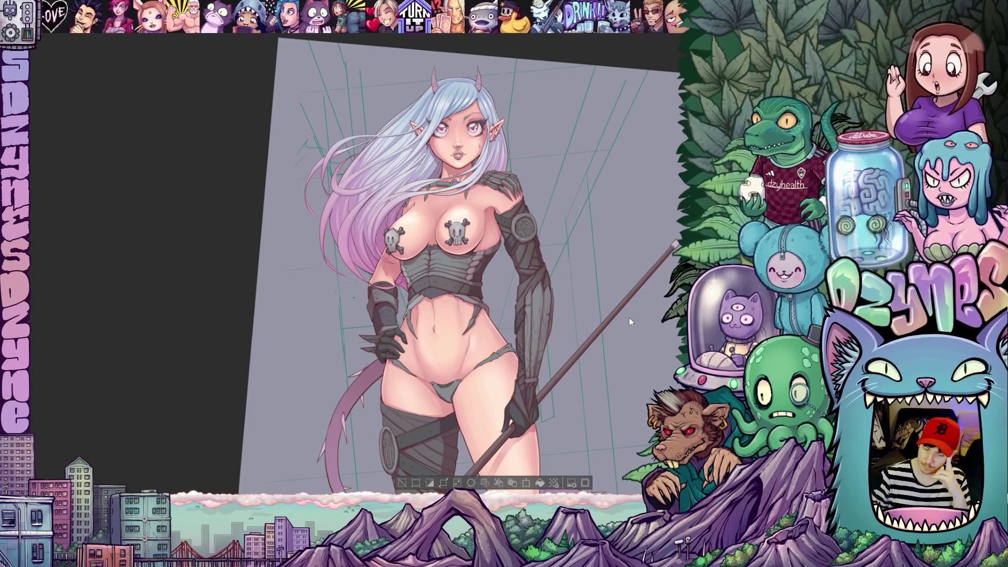
key("ctrl+s")
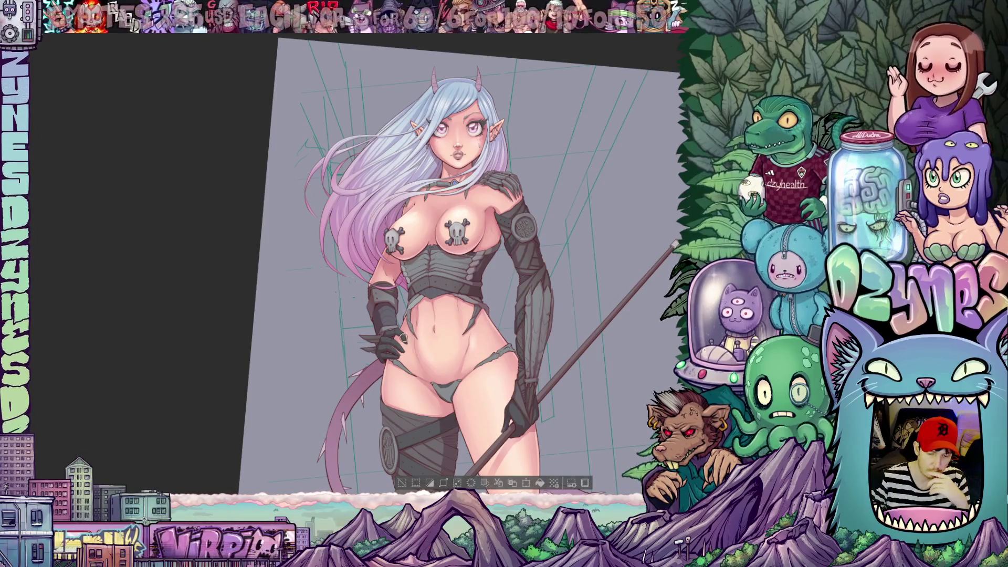
key("ctrl+plus")
key("ctrl+plus")
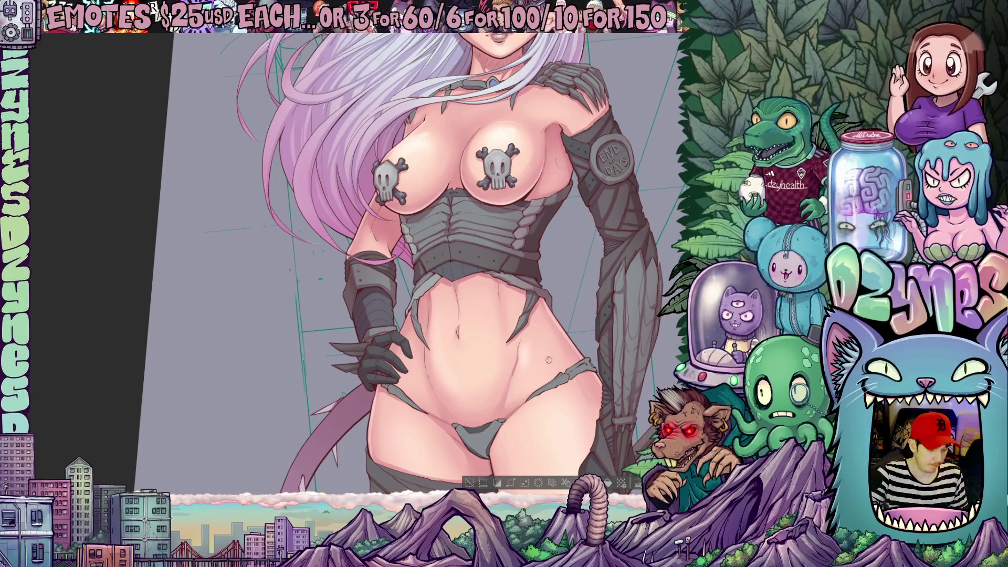
left_click_drag(573, 363, 587, 267)
mouse_move(458, 278)
left_mouse_down()
mouse_move(520, 374)
mouse_move(459, 328)
left_mouse_up()
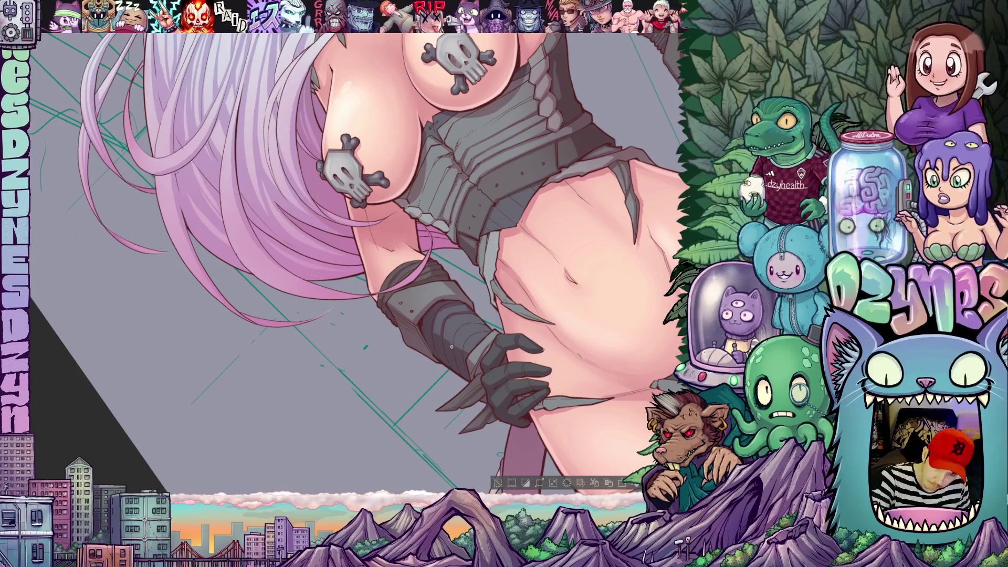
left_click_drag(488, 323, 414, 360)
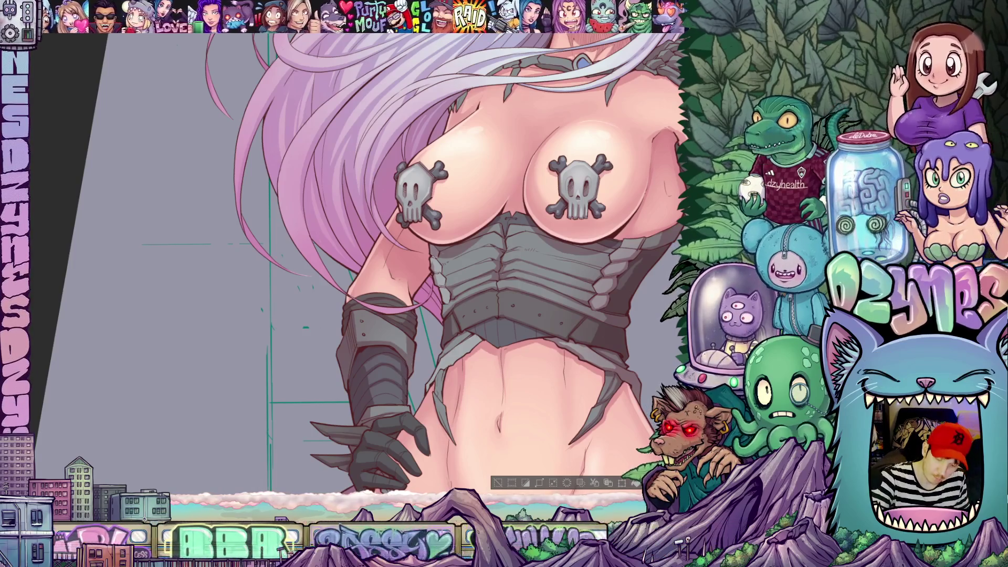
left_click_drag(473, 315, 520, 273)
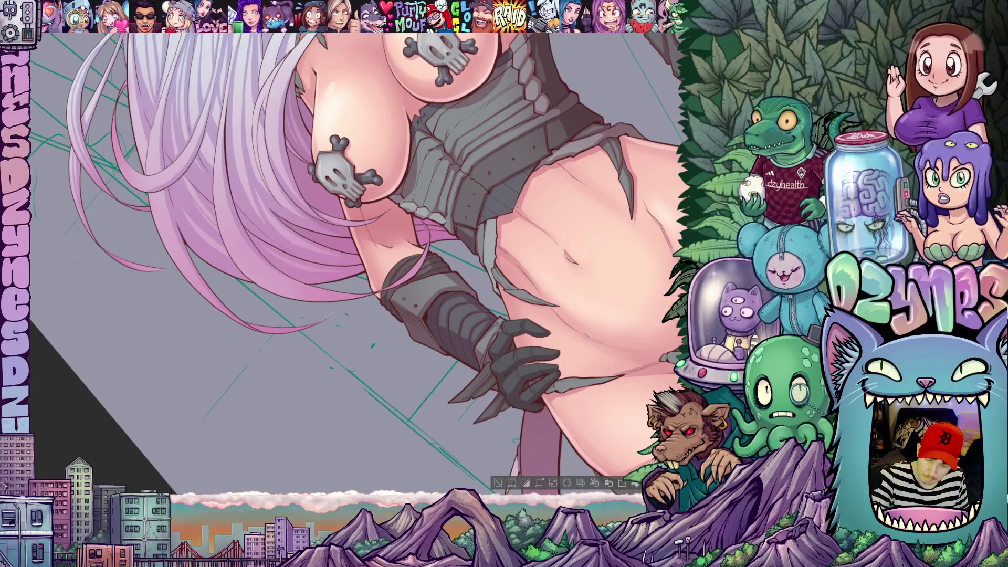
key("Escape")
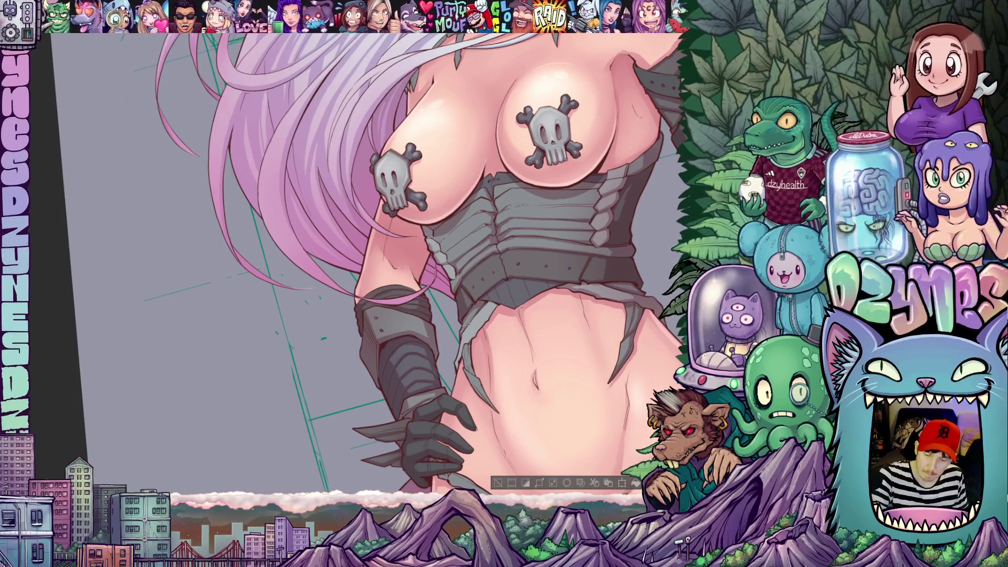
scroll(366, 272, "up", 2)
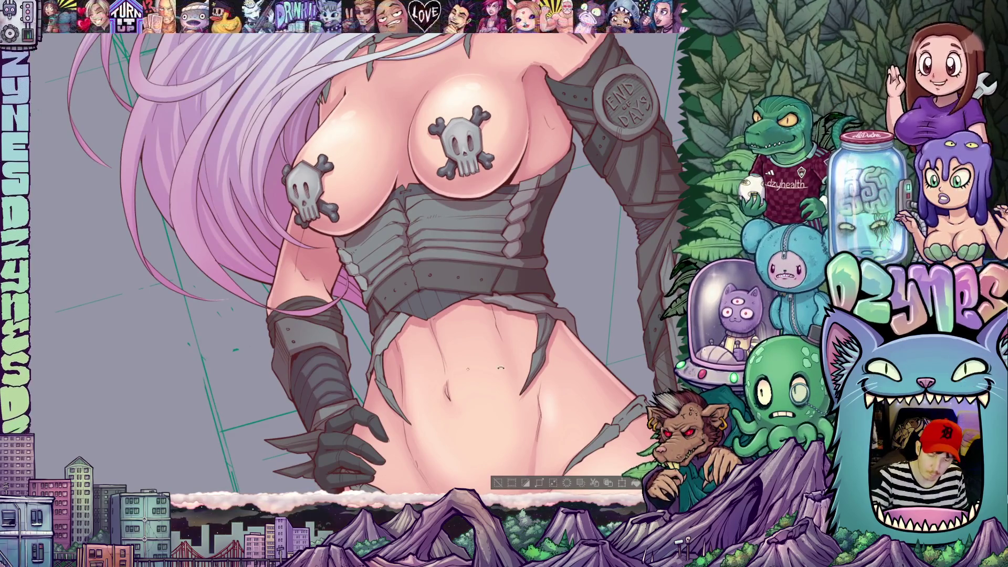
scroll(366, 271, "down", 2)
scroll(366, 272, "down", 2)
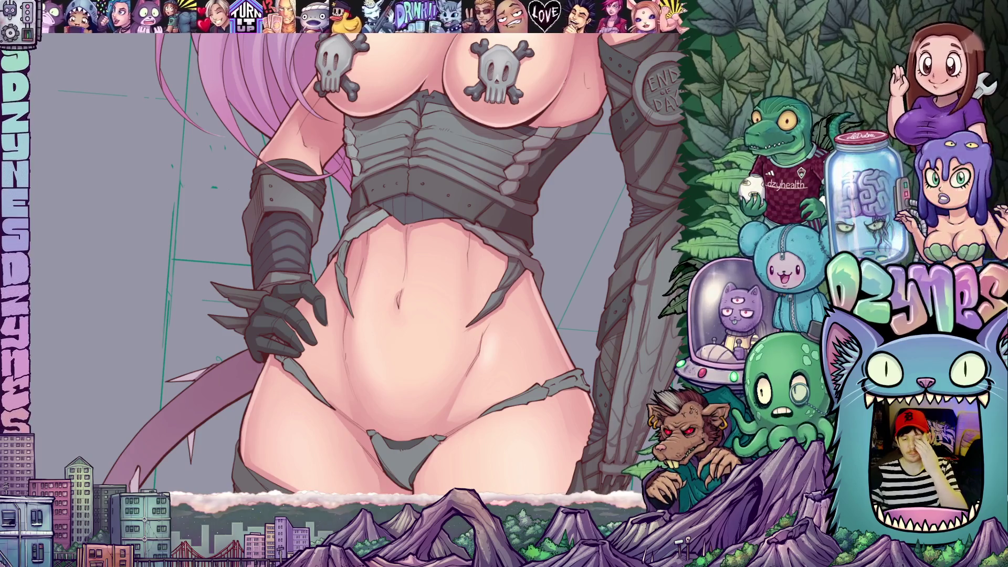
scroll(355, 260, "down", 3)
scroll(355, 260, "up", 4)
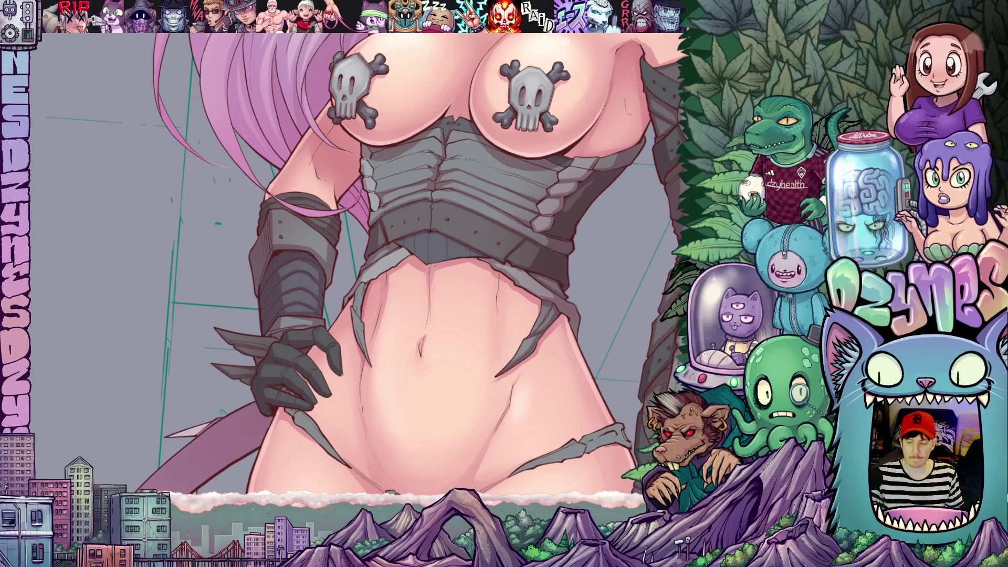
- Rotate and zoom the canvas around the chest and torso to view them from new angles
left_click_drag(355, 260, 386, 236)
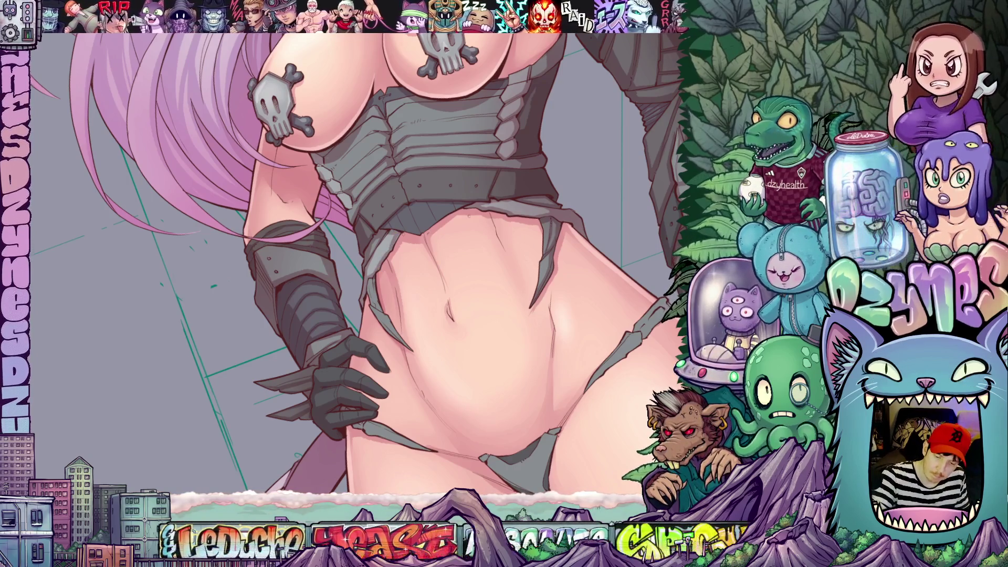
left_click_drag(354, 260, 394, 236)
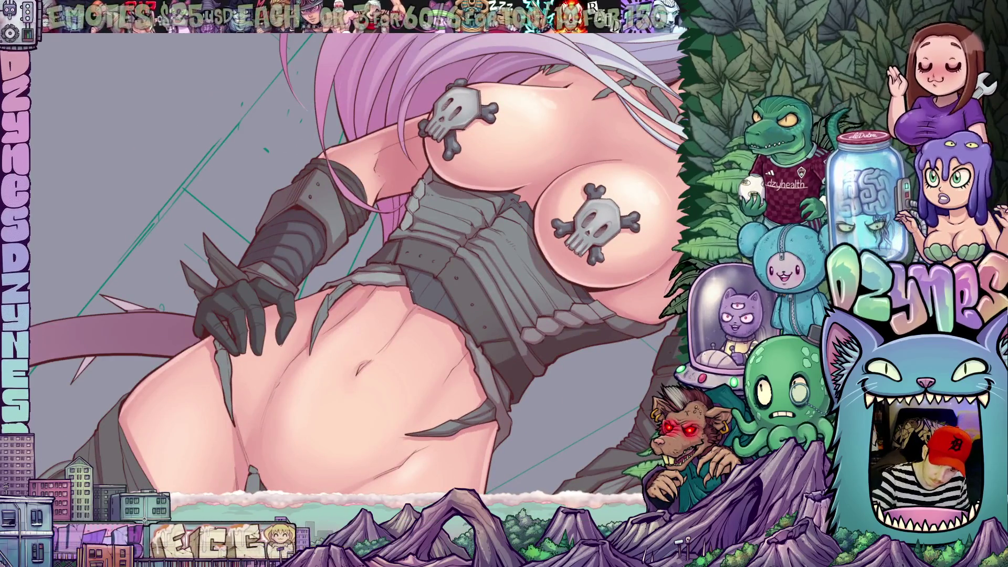
left_click_drag(490, 342, 416, 230)
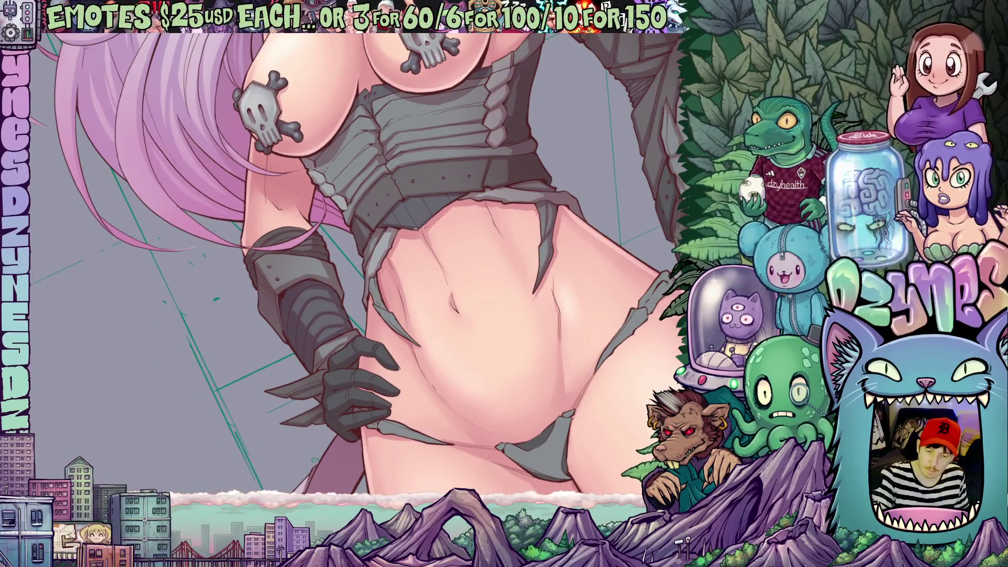
left_click_drag(524, 210, 431, 254)
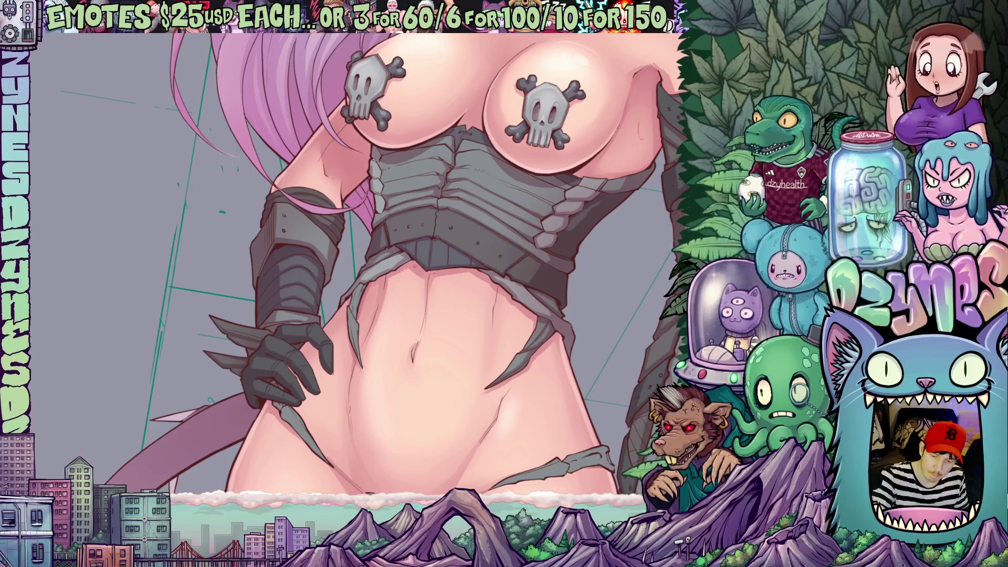
left_click_drag(470, 260, 423, 329)
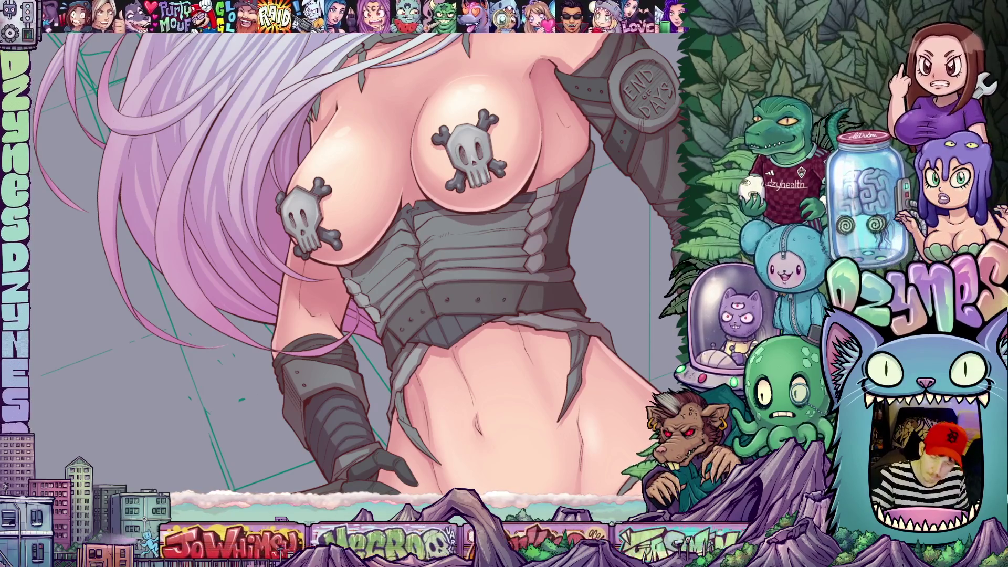
- Reset the view upright, then close in on the midriff, clawed glove and spiked tail
key("minus")
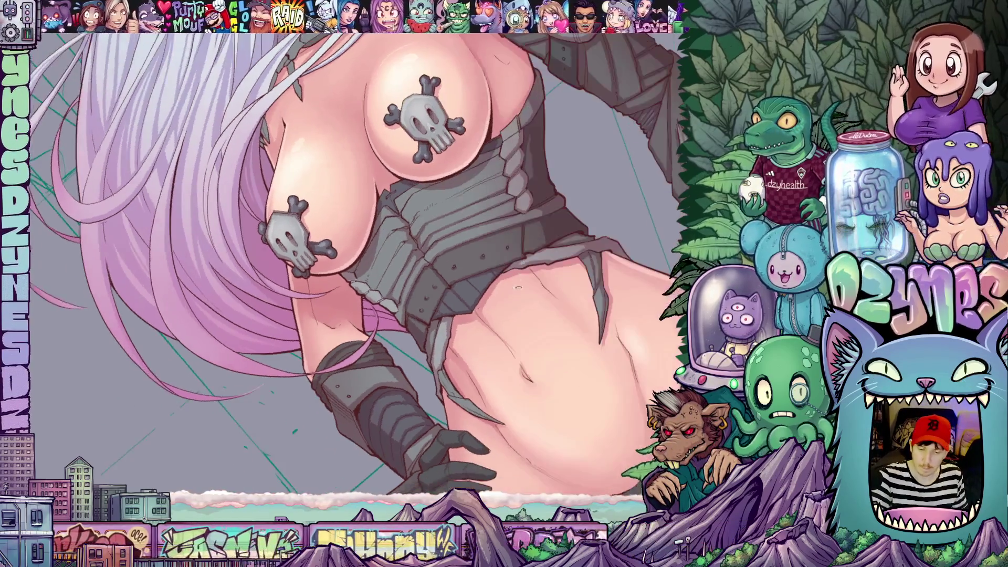
key("ctrl+0")
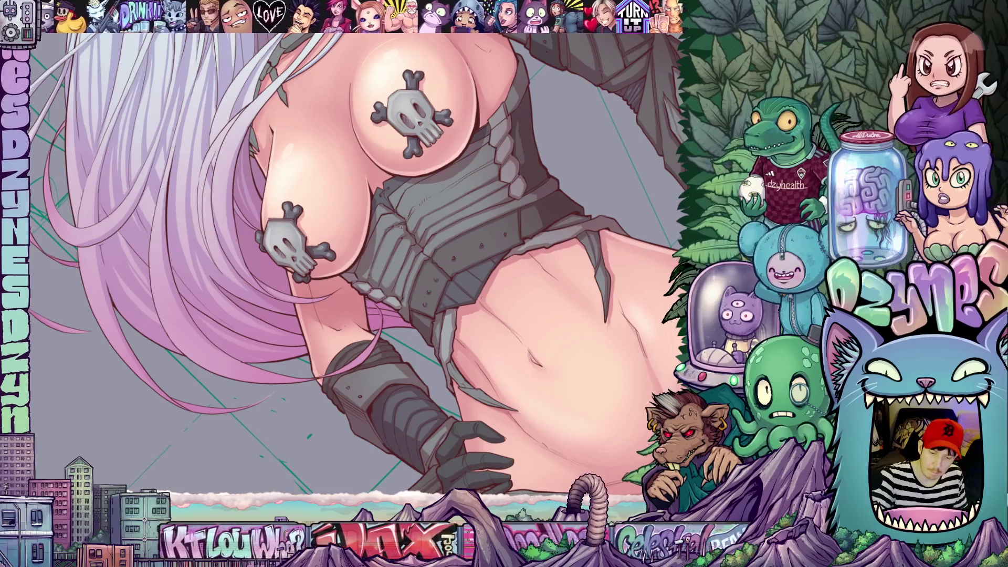
key("Escape")
left_click_drag(478, 347, 494, 220)
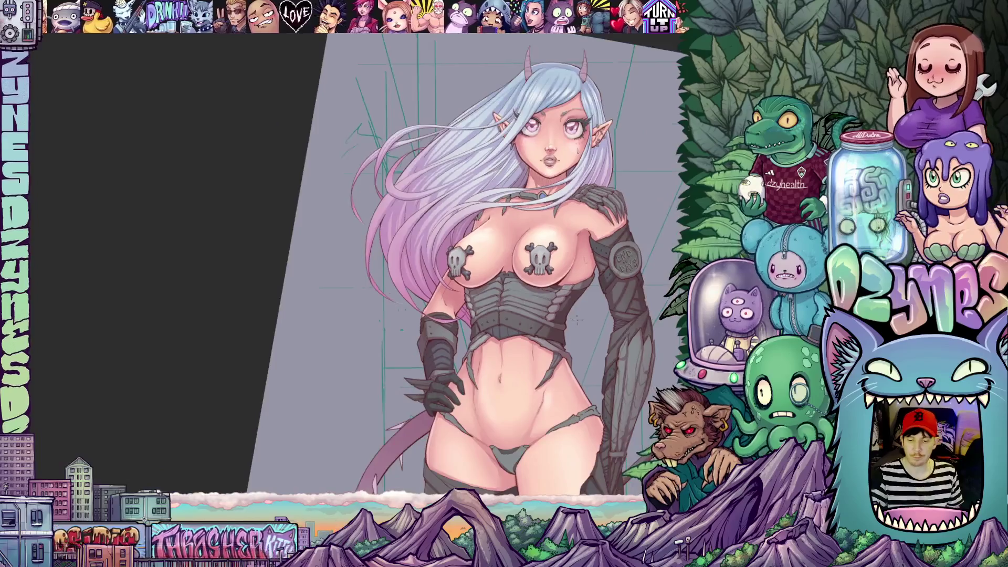
mouse_move(495, 219)
left_mouse_down()
mouse_move(572, 351)
mouse_move(617, 309)
mouse_move(564, 309)
left_mouse_up()
key("Escape")
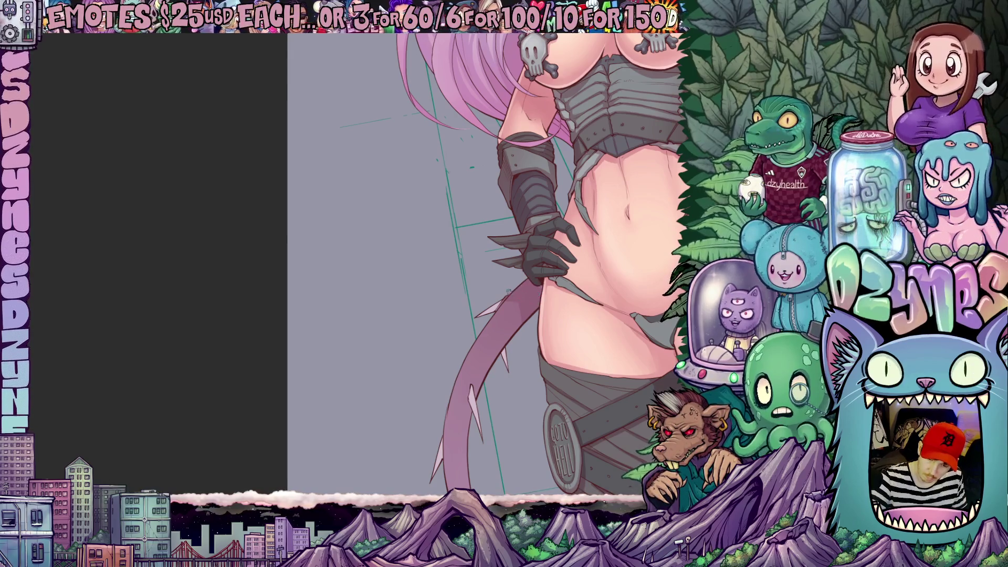
- Pan and rotate down from the hips along the bandaged legs to the scythe handle
left_click_drag(535, 313, 448, 227)
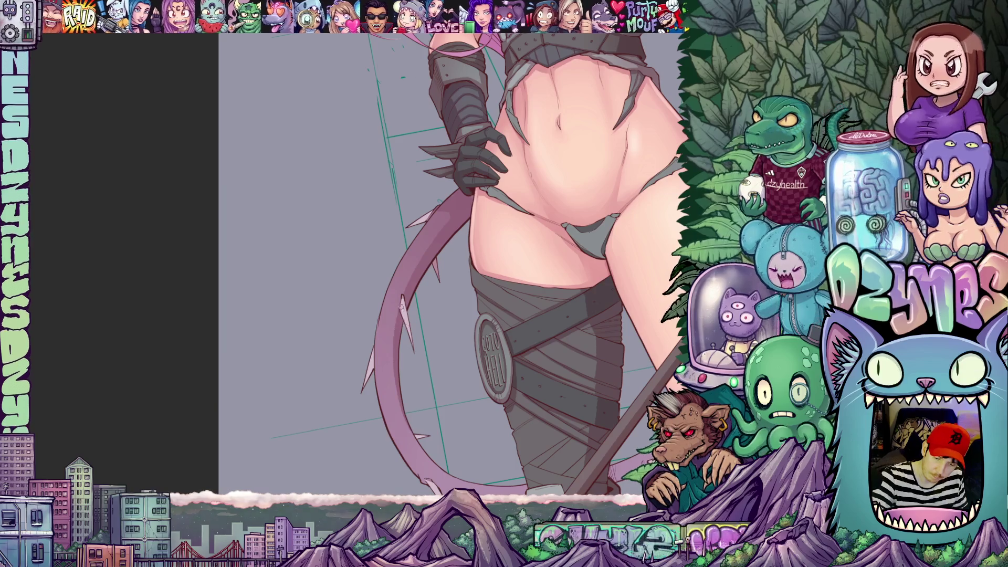
scroll(449, 260, "down", 3)
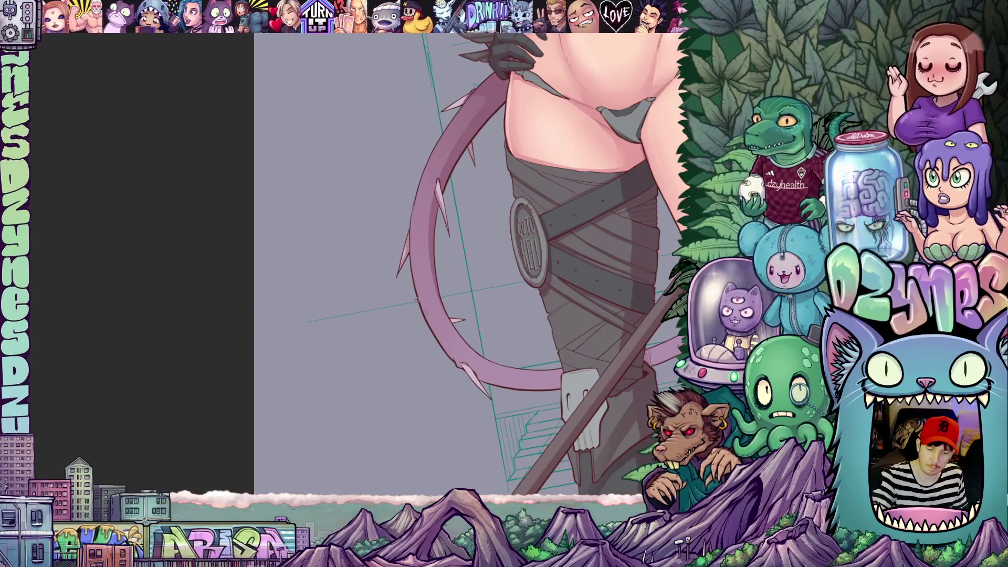
left_click_drag(589, 308, 360, 151)
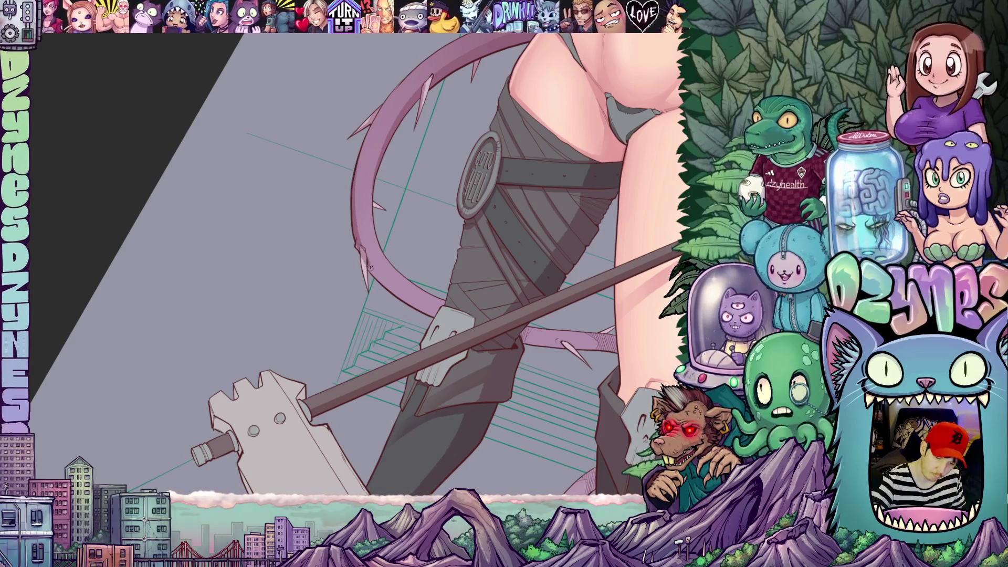
left_click_drag(587, 270, 631, 354)
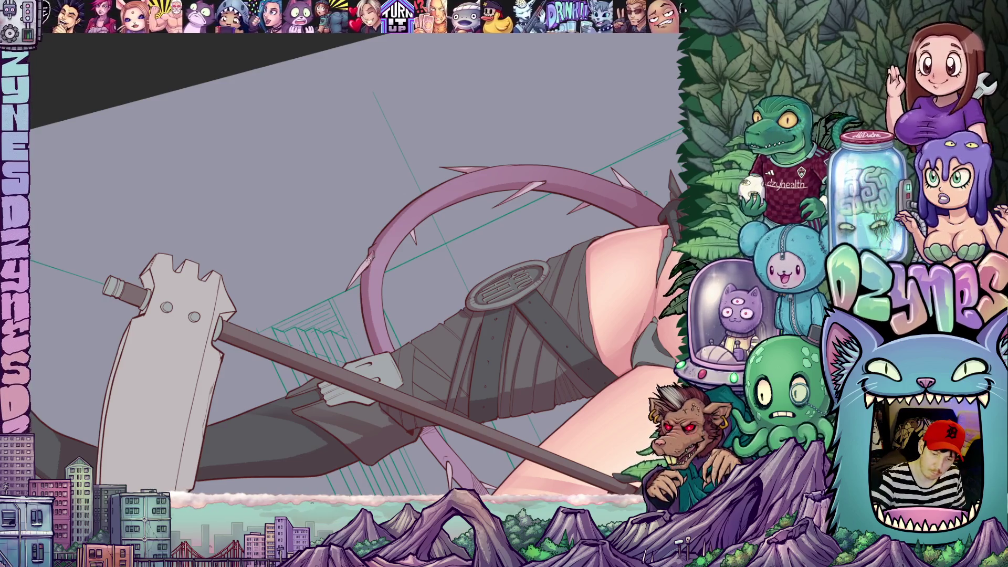
mouse_move(355, 276)
left_mouse_down()
mouse_move(315, 355)
mouse_move(410, 260)
left_mouse_up()
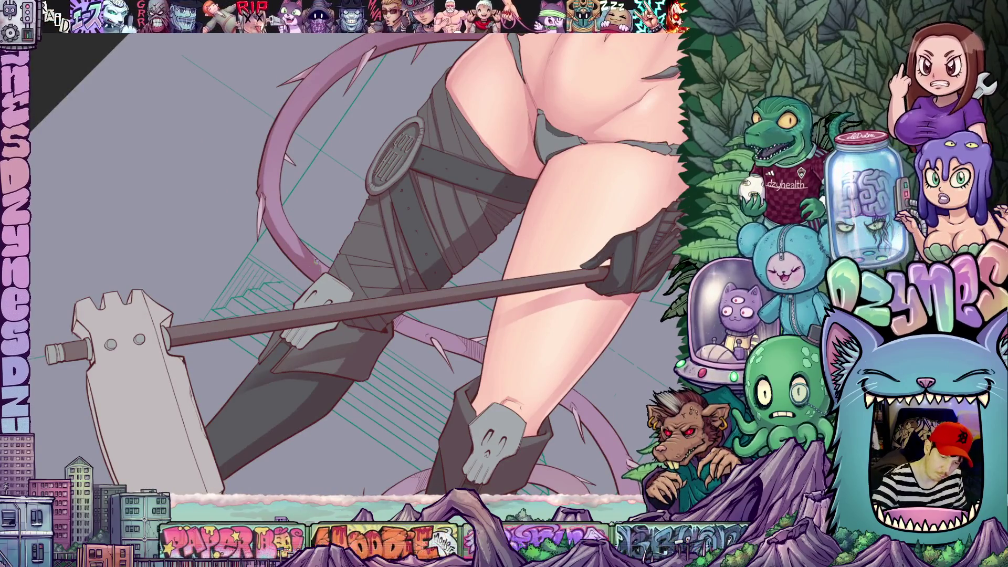
left_click_drag(355, 275, 417, 228)
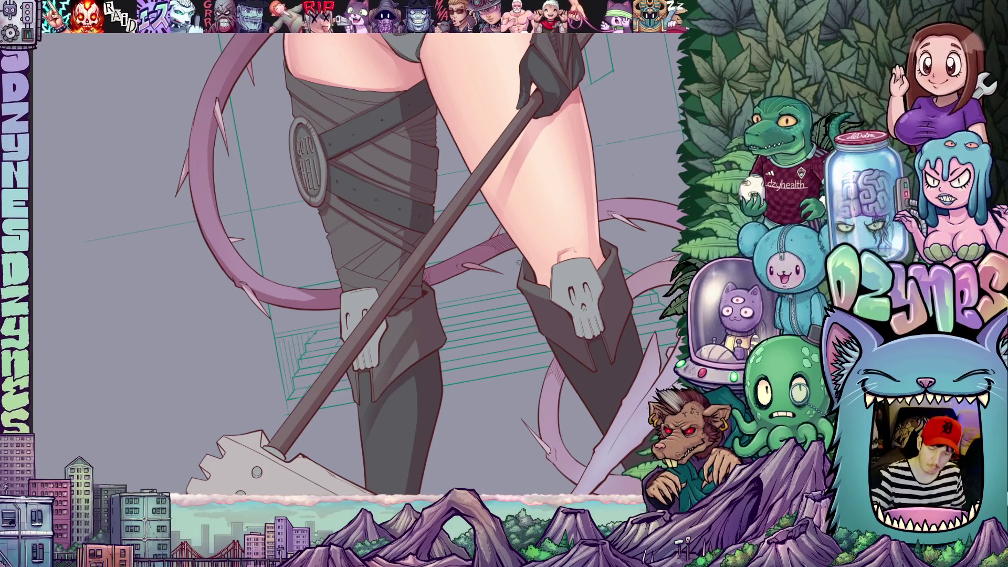
scroll(473, 268, "down", 2)
scroll(473, 268, "down", 2)
scroll(473, 268, "down", 2)
scroll(473, 268, "down", 2)
- View the full figure, then rotate and pan to frame the legs, boots, tail and scythe blade
left_click_drag(568, 380, 584, 341)
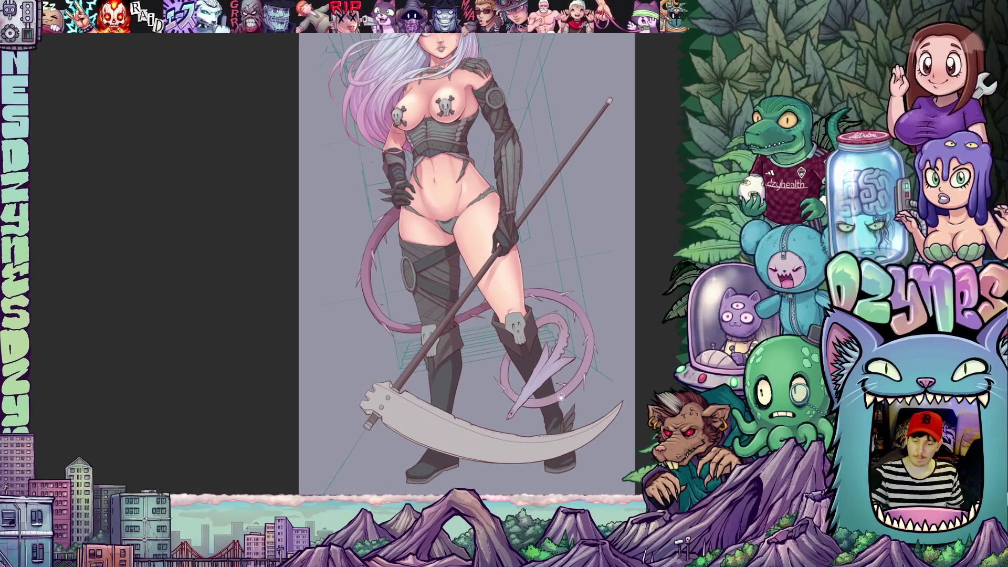
scroll(552, 394, "up", 1)
scroll(552, 395, "up", 2)
scroll(552, 395, "up", 2)
scroll(551, 393, "up", 2)
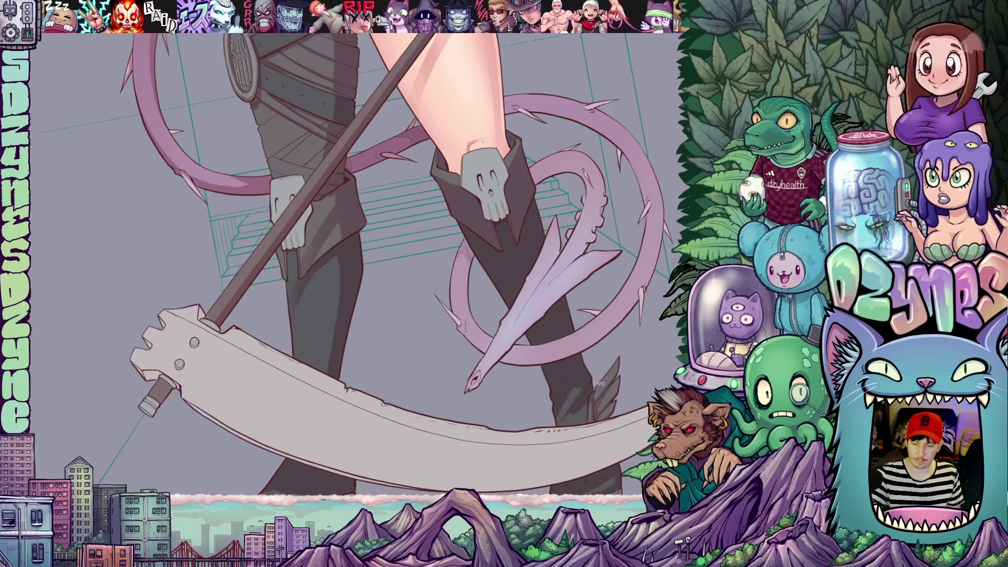
left_click_drag(354, 268, 394, 237)
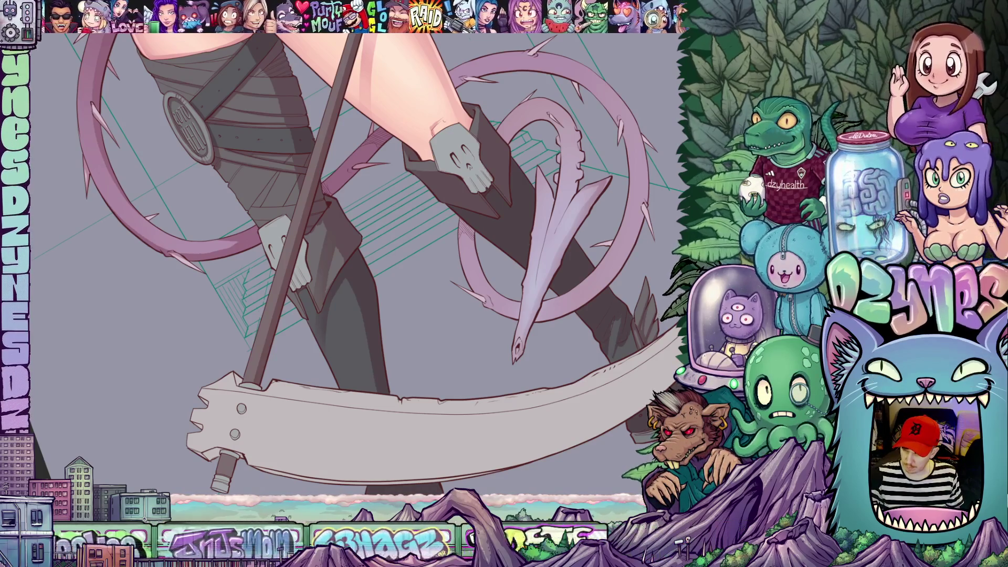
mouse_move(354, 260)
left_mouse_down()
mouse_move(394, 268)
mouse_move(441, 236)
mouse_move(473, 253)
left_mouse_up()
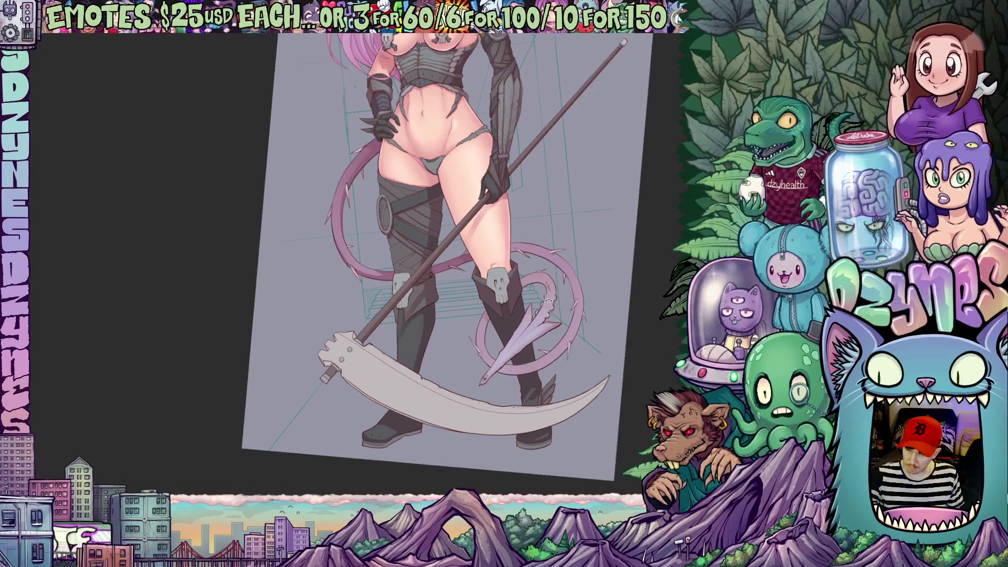
mouse_move(512, 205)
left_mouse_down()
mouse_move(569, 277)
mouse_move(564, 317)
mouse_move(580, 354)
left_mouse_up()
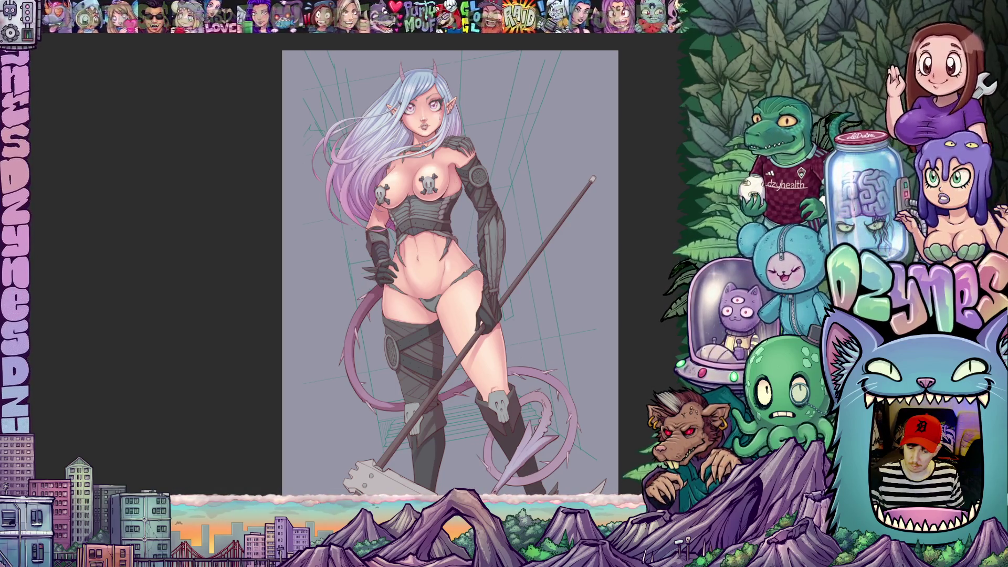
left_click_drag(653, 407, 644, 327)
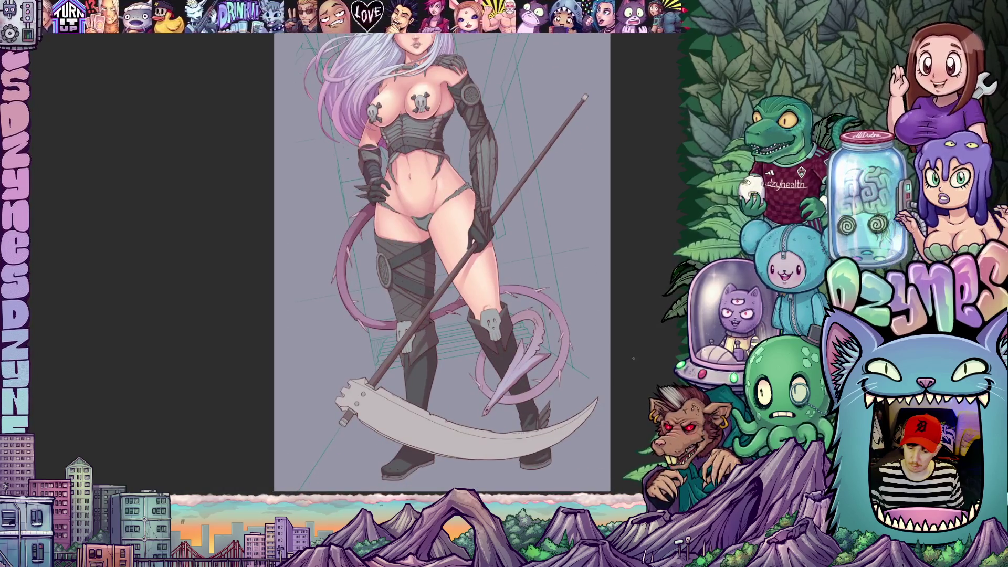
scroll(536, 375, "up", 3)
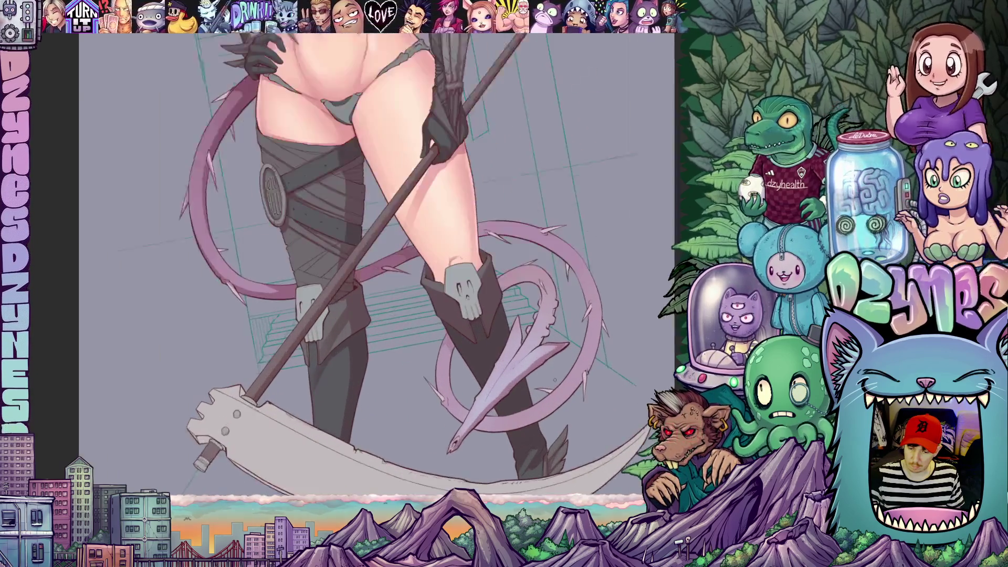
scroll(535, 376, "up", 2)
scroll(536, 376, "up", 1)
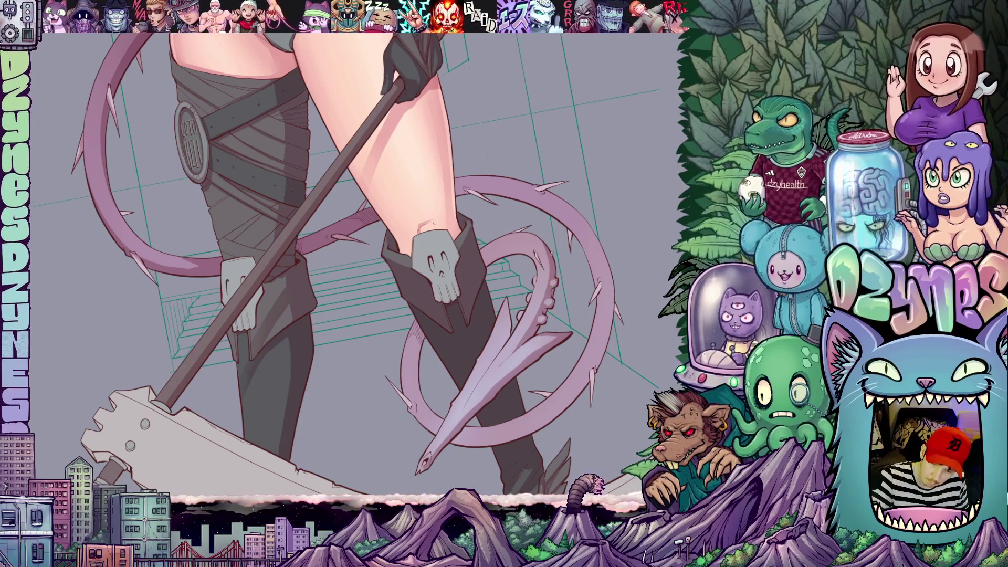
scroll(378, 276, "up", 1)
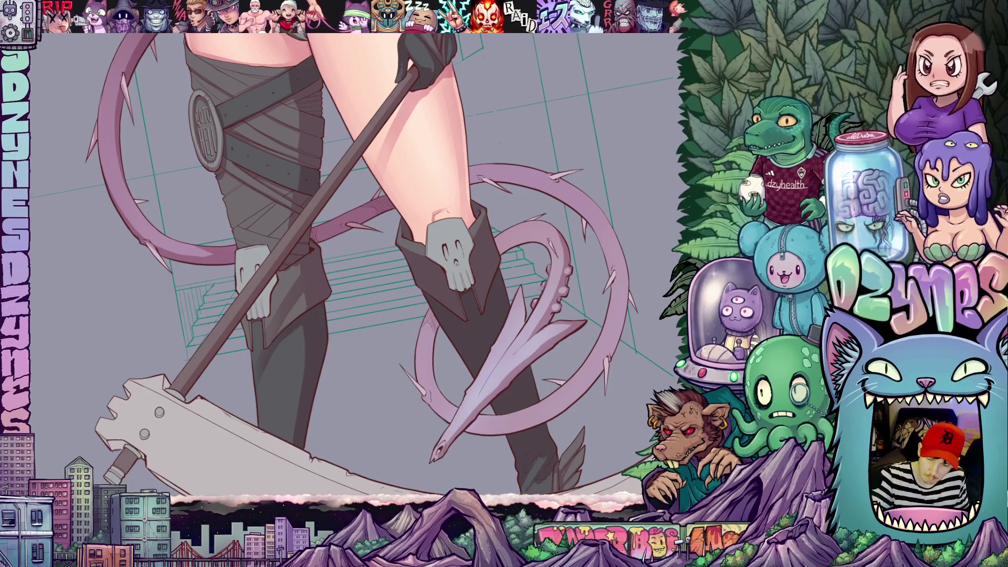
scroll(355, 268, "down", 3)
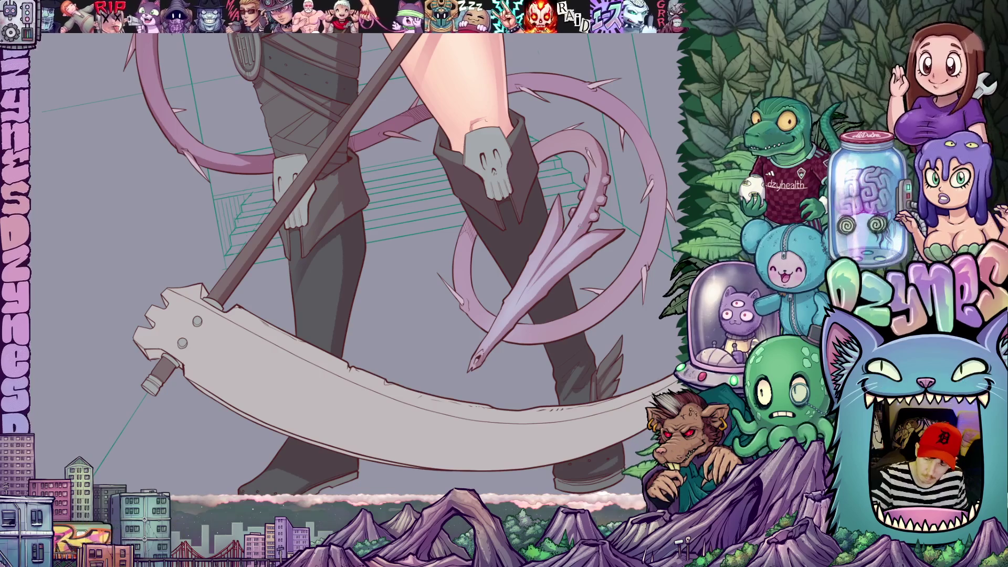
scroll(595, 273, "down", 2)
- Nudge, zoom and rotate the canvas around the tail curl, boots and scythe staff
left_click_drag(595, 274, 517, 199)
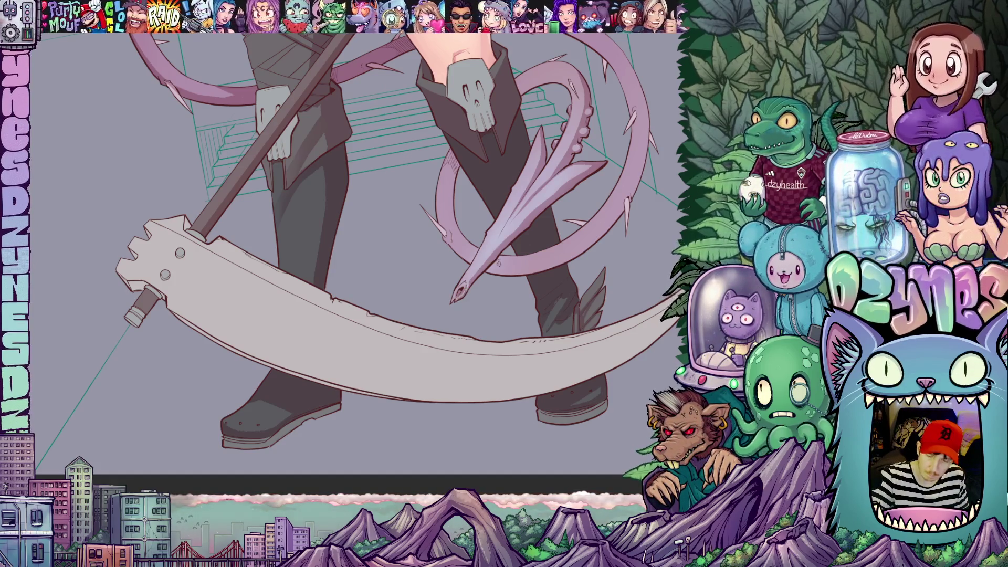
mouse_move(462, 300)
left_mouse_down()
mouse_move(455, 361)
mouse_move(456, 308)
left_mouse_up()
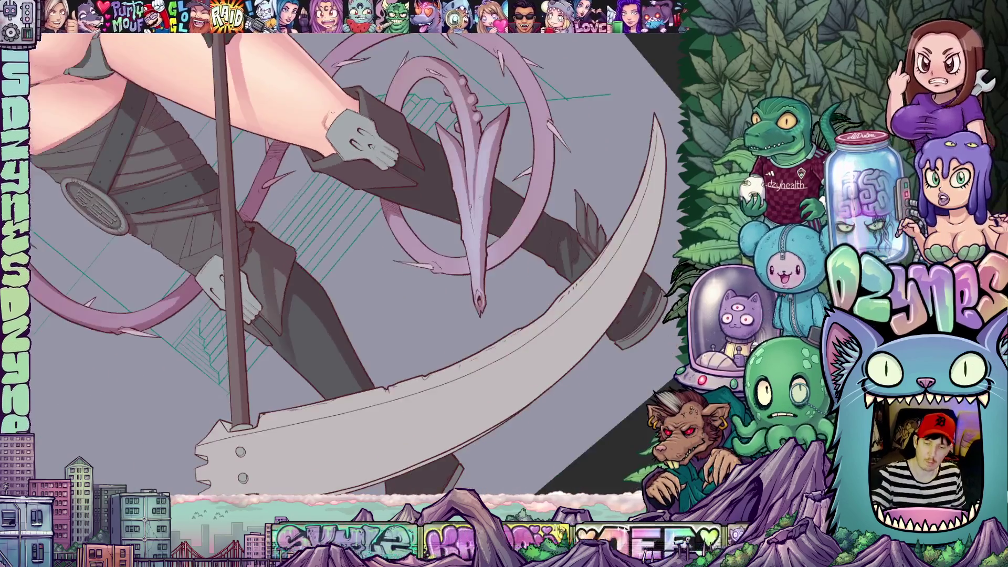
left_click_drag(479, 305, 441, 371)
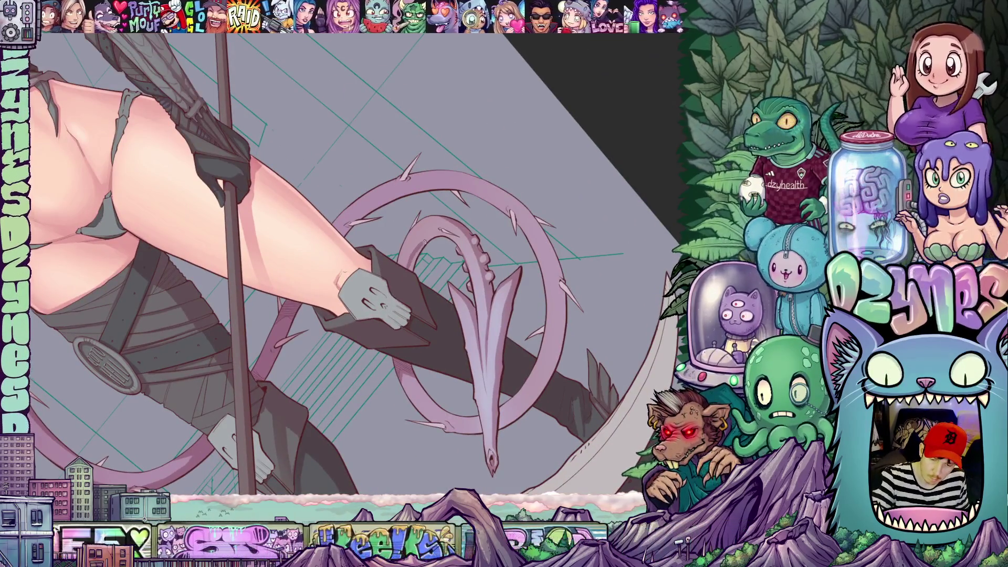
- Rotate and pan the canvas around the scythe, boots and tail curl
mouse_move(441, 237)
left_mouse_down()
mouse_move(503, 400)
mouse_move(547, 229)
left_mouse_up()
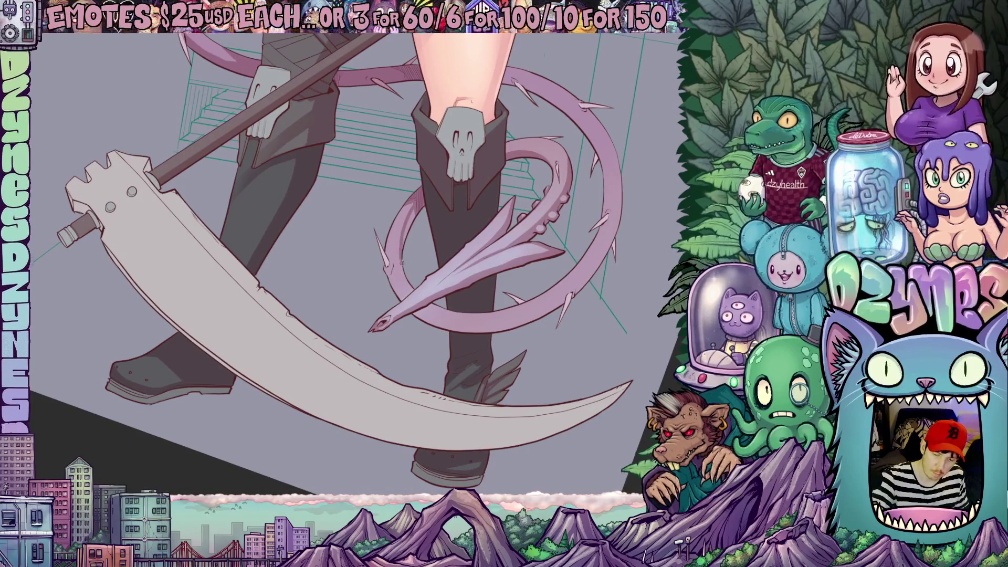
left_click_drag(355, 261, 458, 354)
left_click_drag(558, 349, 526, 387)
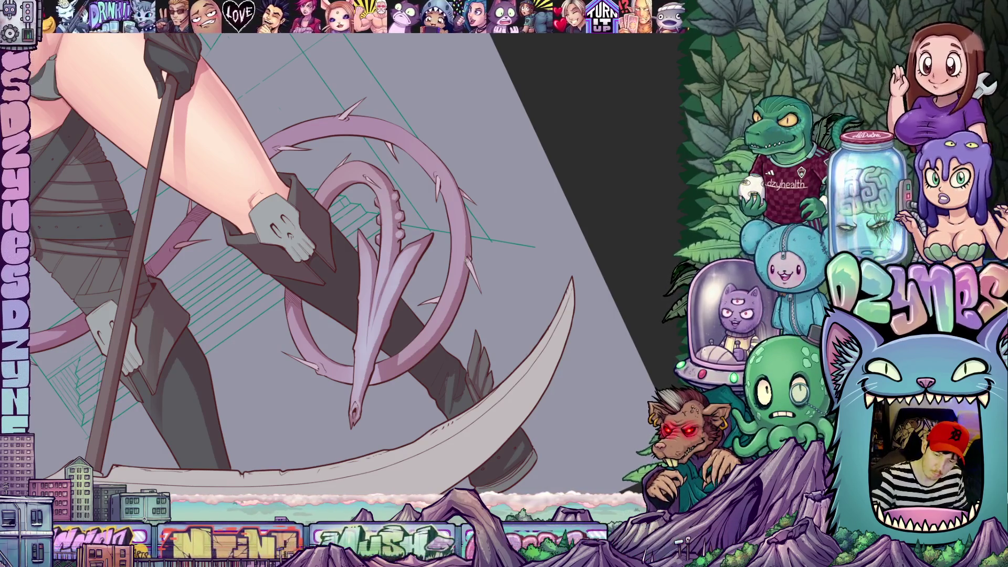
left_click_drag(375, 384, 443, 300)
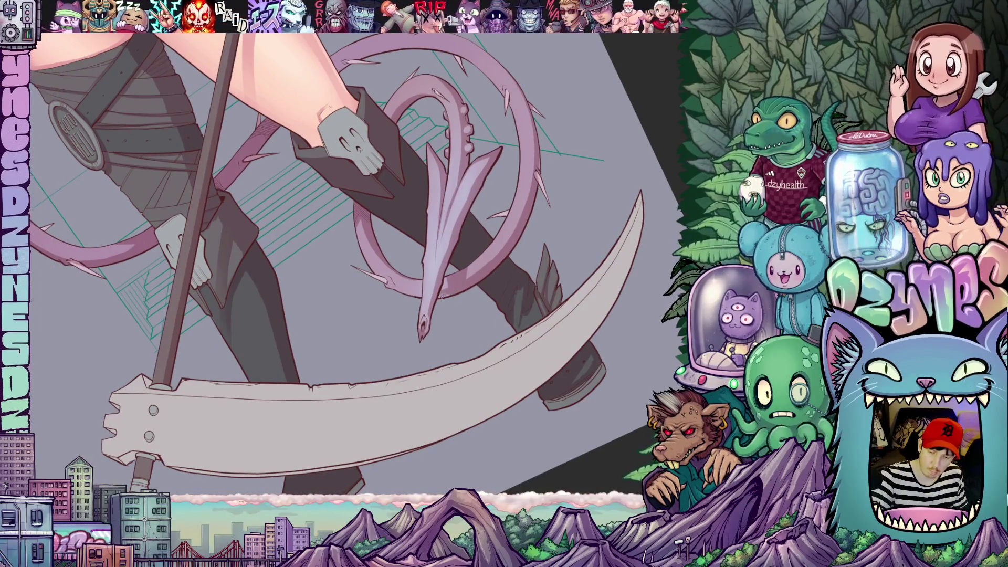
- Turn the view around the tail curl, set it upright and bring the scythe blade into view
left_click_drag(498, 288, 551, 355)
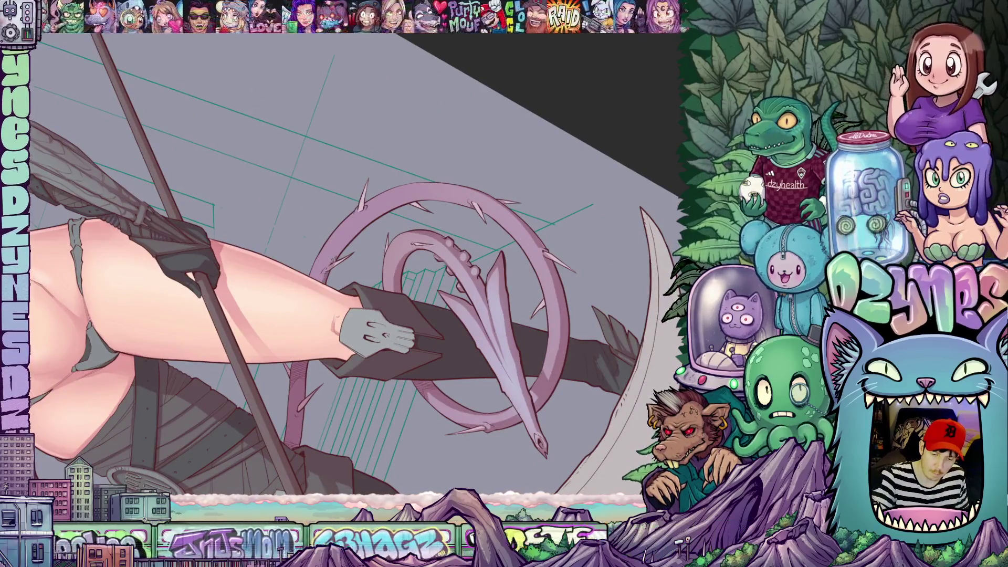
left_click_drag(468, 269, 430, 201)
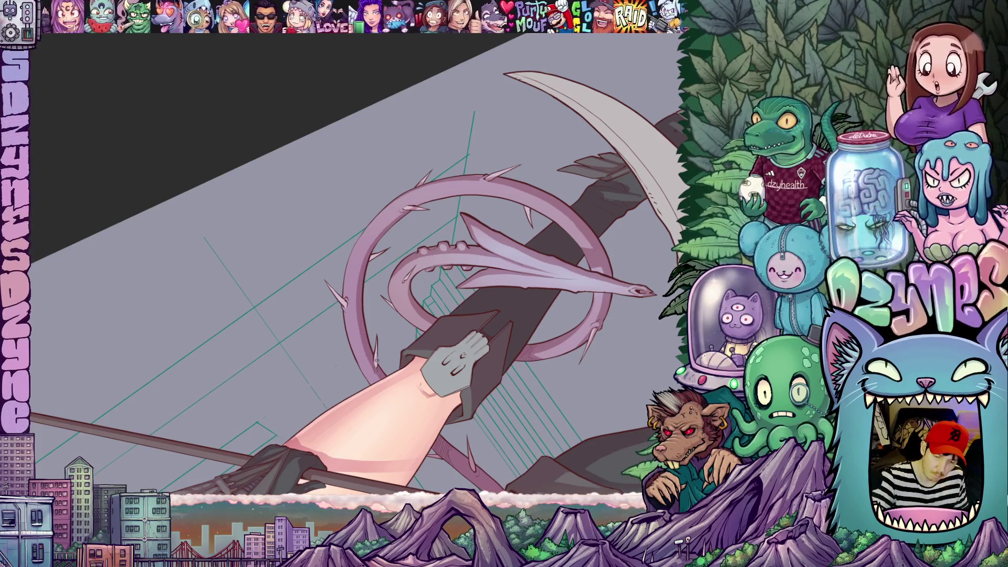
left_click_drag(354, 268, 276, 237)
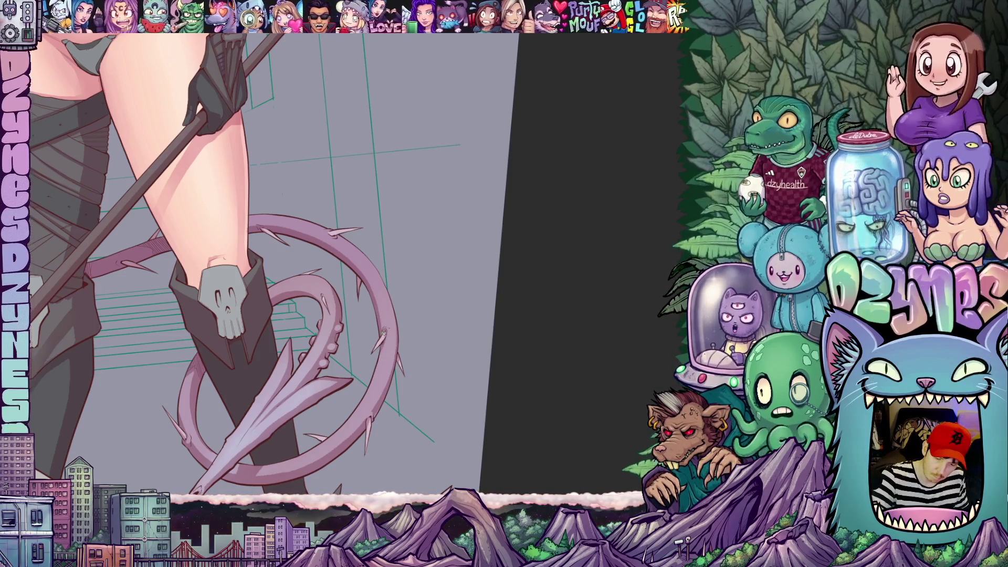
left_click_drag(401, 393, 500, 270)
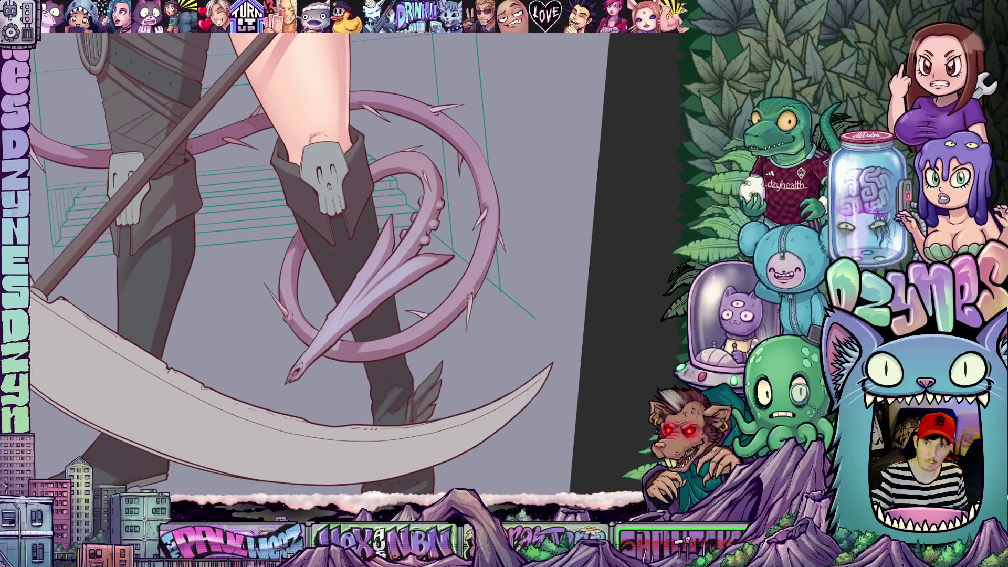
scroll(307, 268, "up", 2)
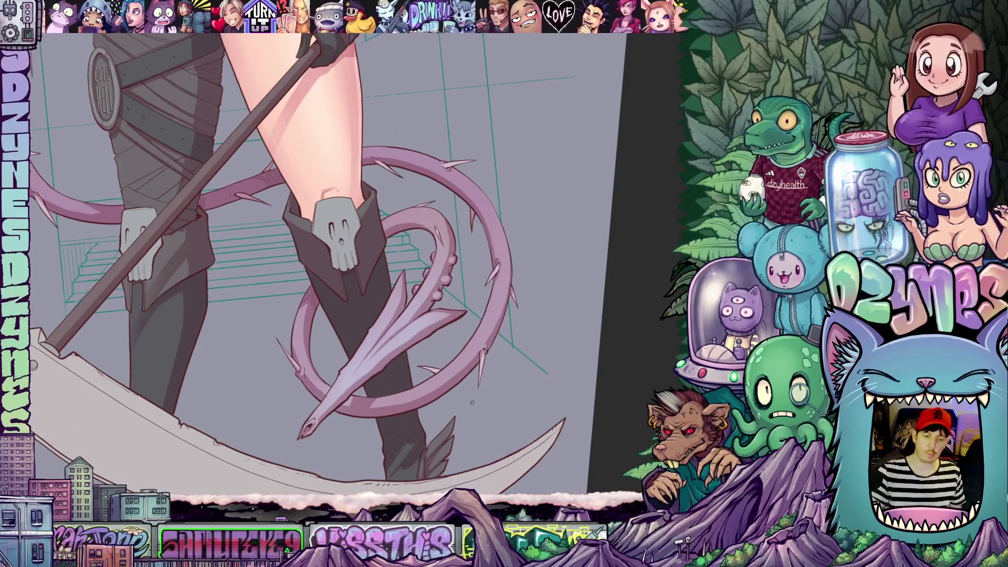
scroll(307, 268, "down", 5)
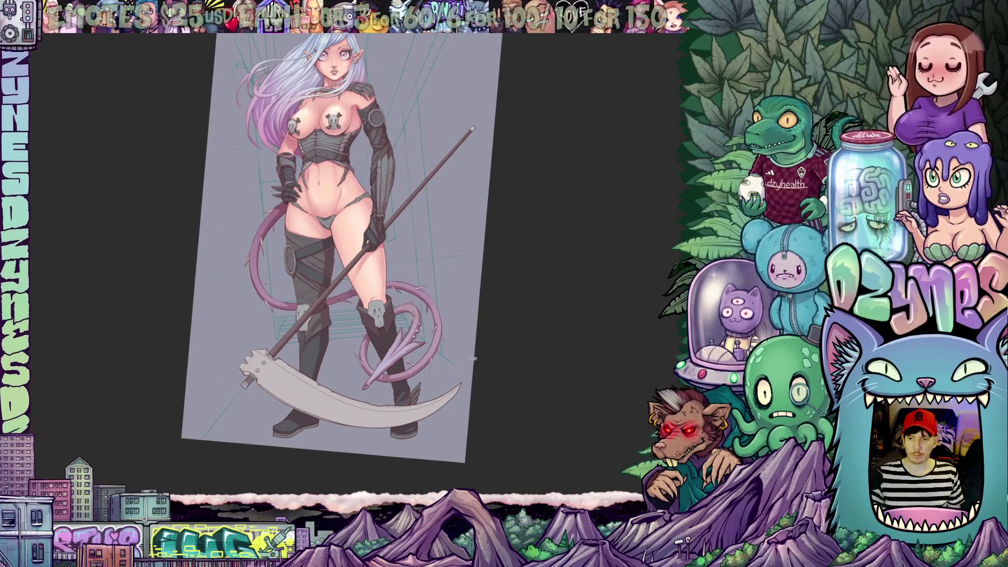
- Reset the canvas rotation, toggle the panels and save the illustration with Ctrl+S
key("Home")
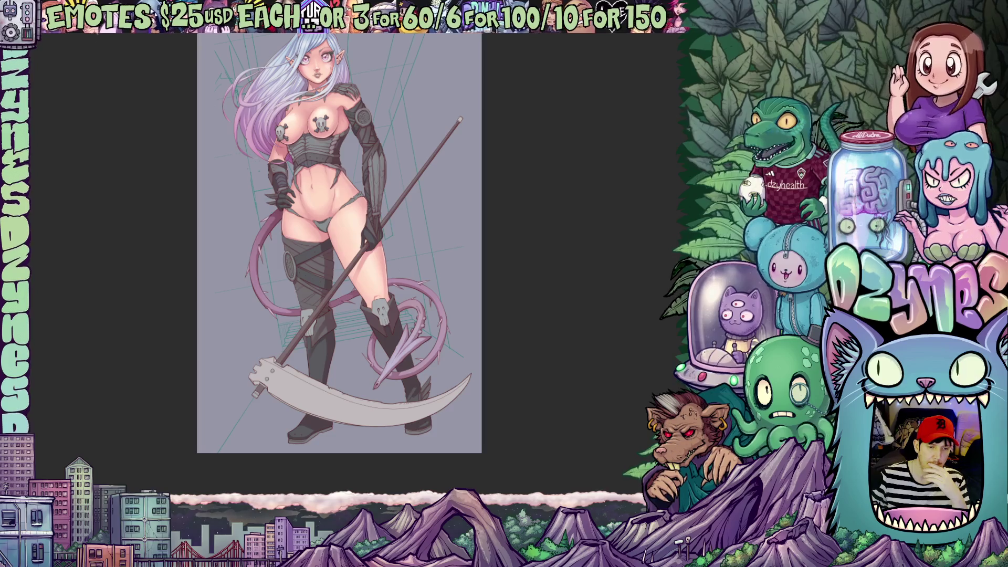
key("Tab")
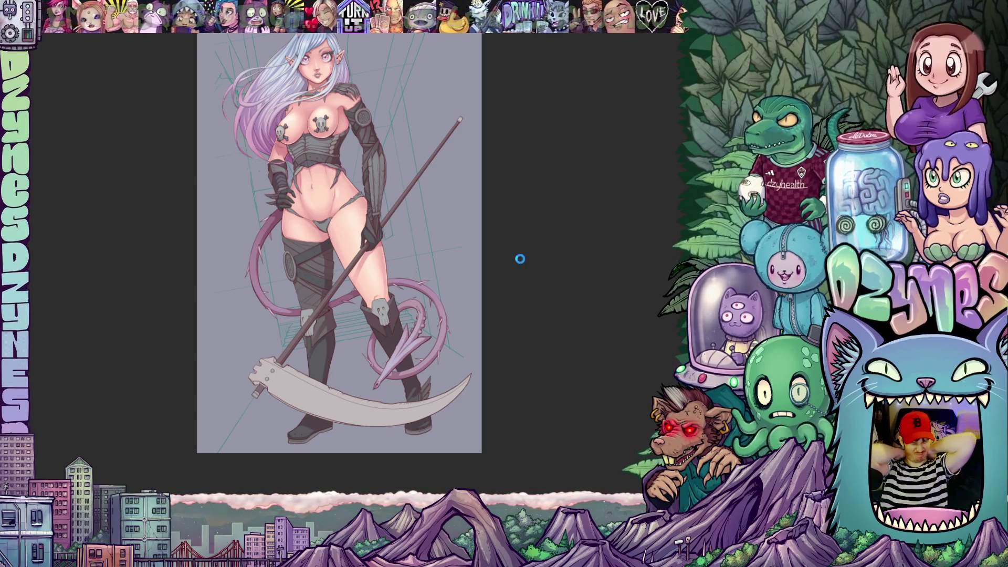
key("ctrl+s")
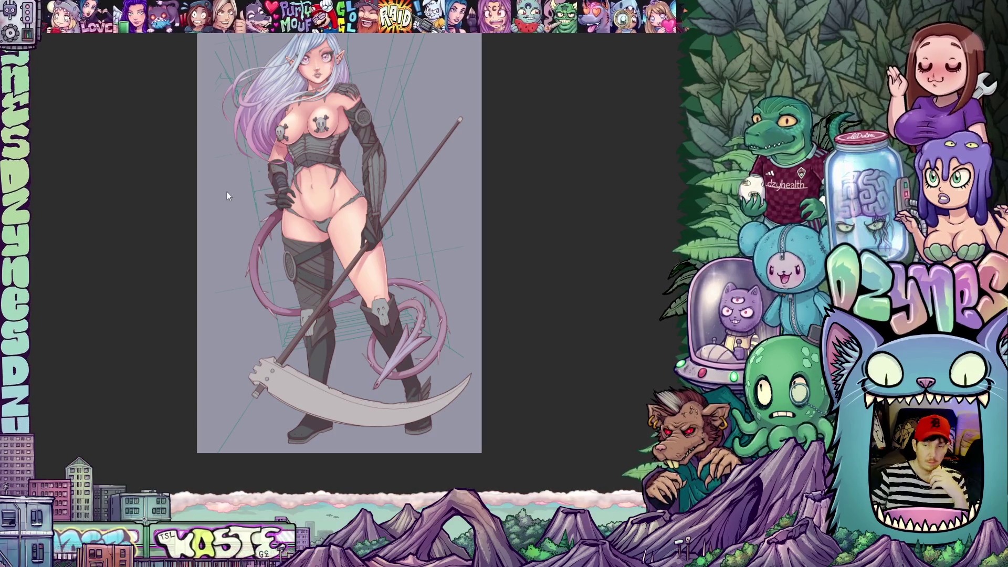
scroll(264, 272, "up", 2)
scroll(264, 273, "up", 2)
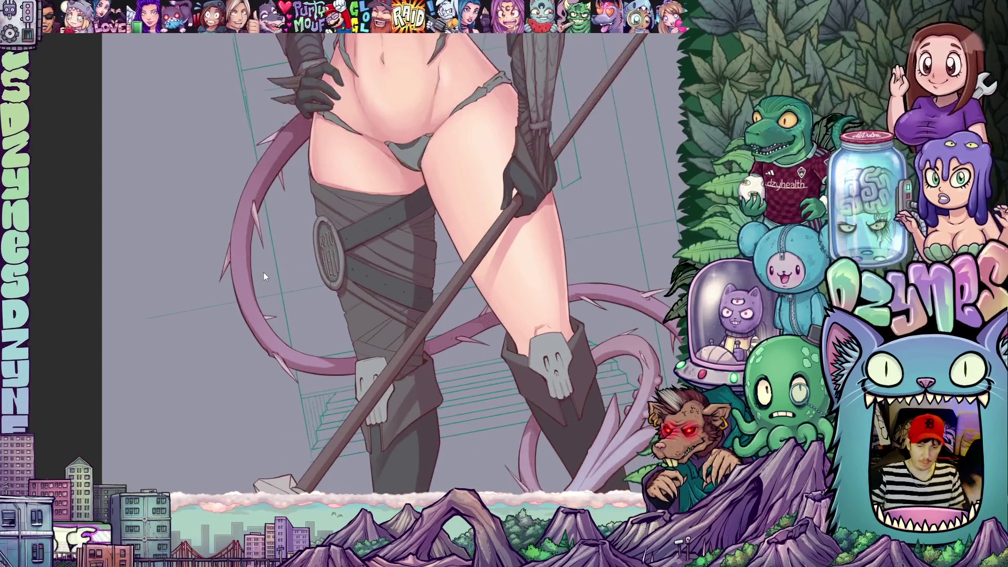
scroll(264, 273, "up", 1)
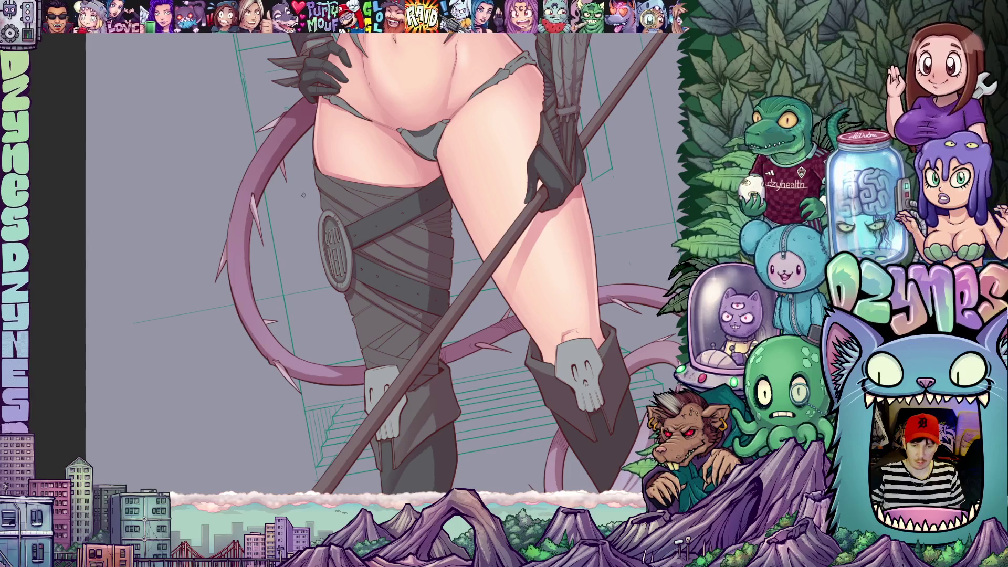
left_click_drag(305, 196, 325, 307)
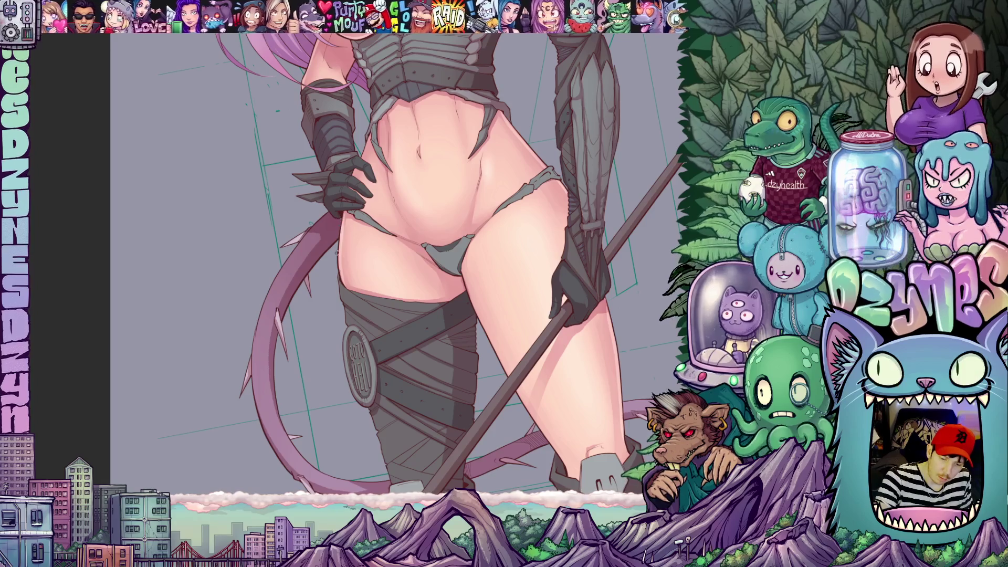
scroll(390, 329, "down", 2)
scroll(441, 326, "down", 2)
scroll(497, 321, "down", 2)
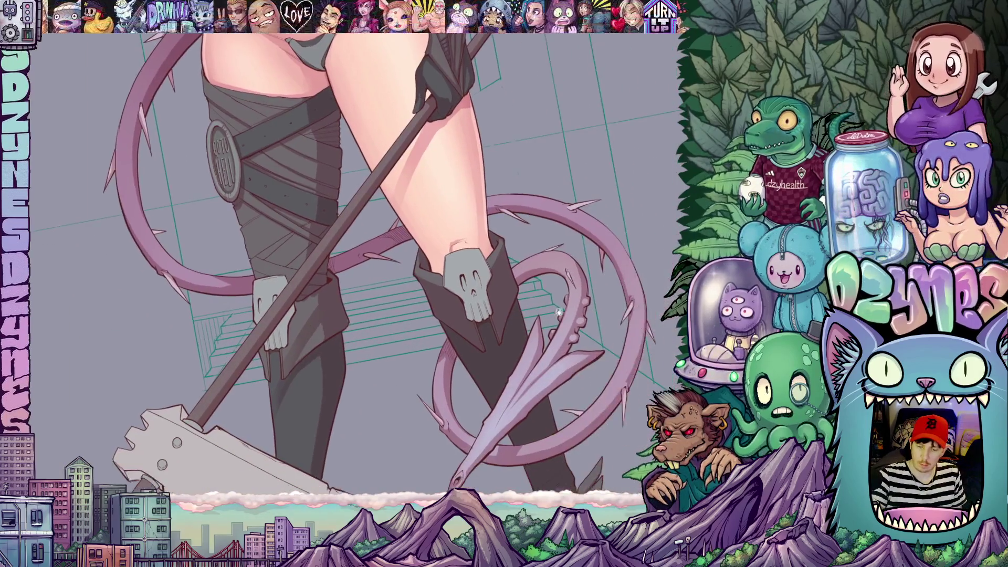
scroll(551, 317, "down", 2)
scroll(559, 317, "down", 2)
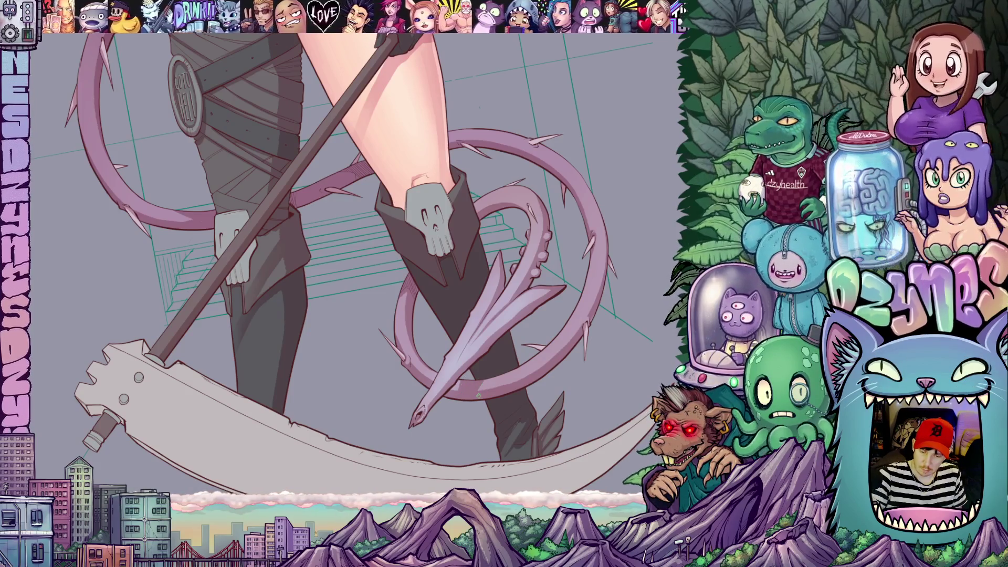
scroll(482, 402, "up", 1)
scroll(513, 386, "up", 1)
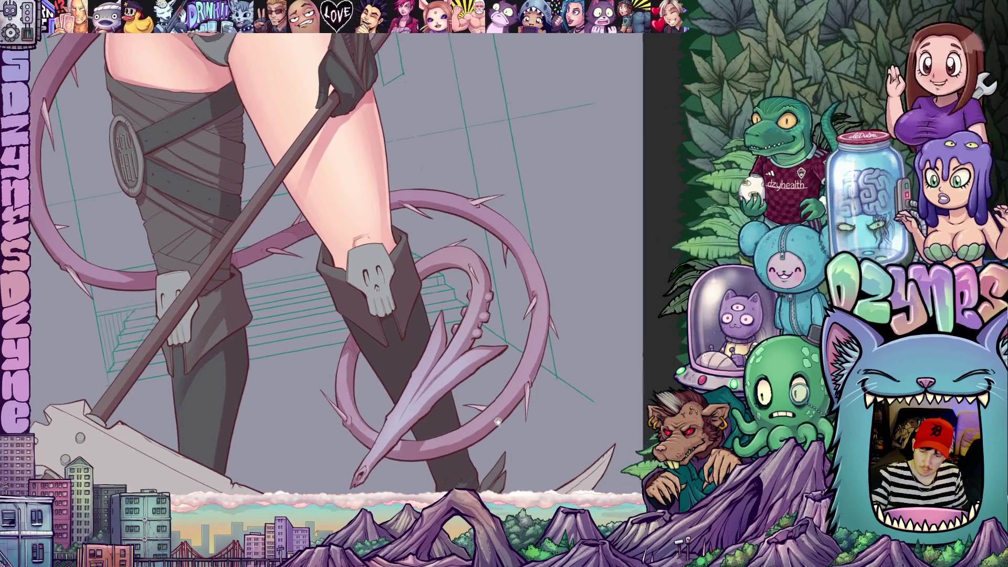
scroll(511, 392, "up", 1)
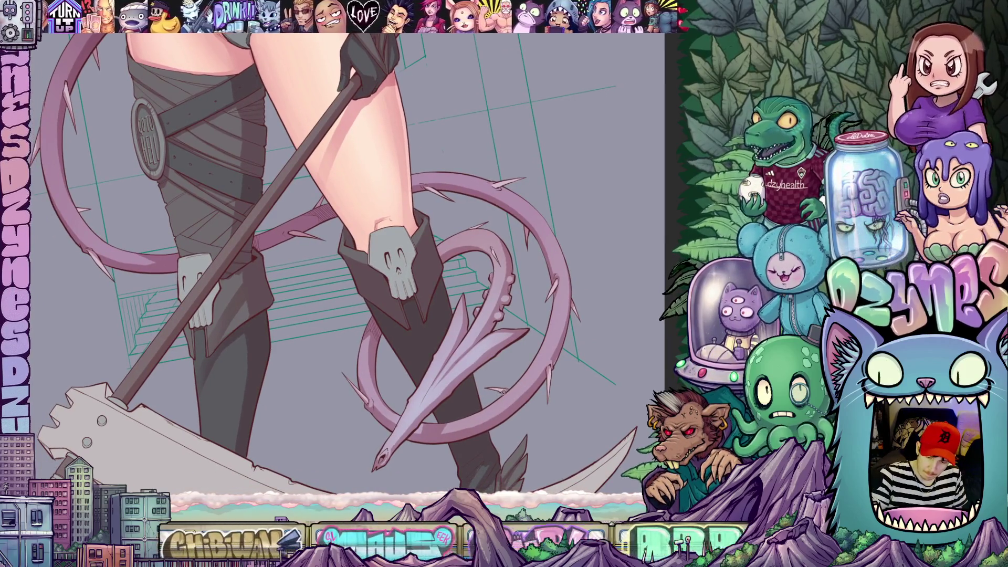
scroll(338, 260, "up", 1)
scroll(340, 261, "up", 1)
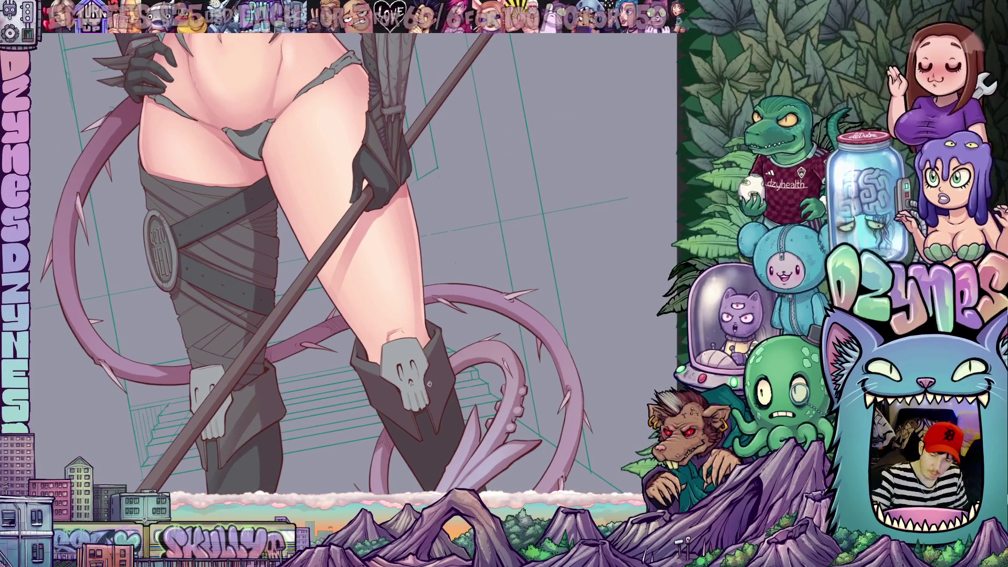
scroll(358, 264, "up", 1)
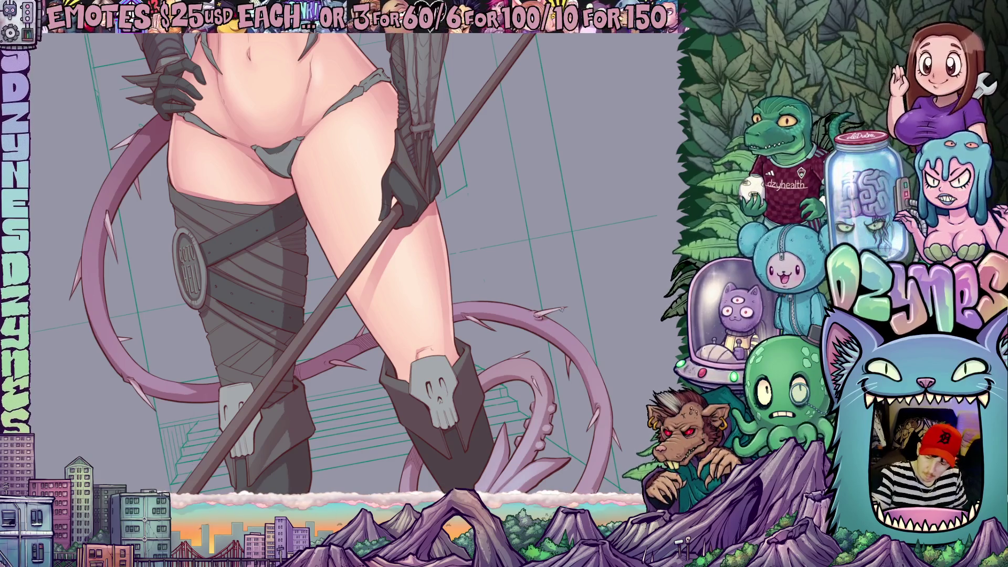
left_click_drag(516, 391, 533, 316)
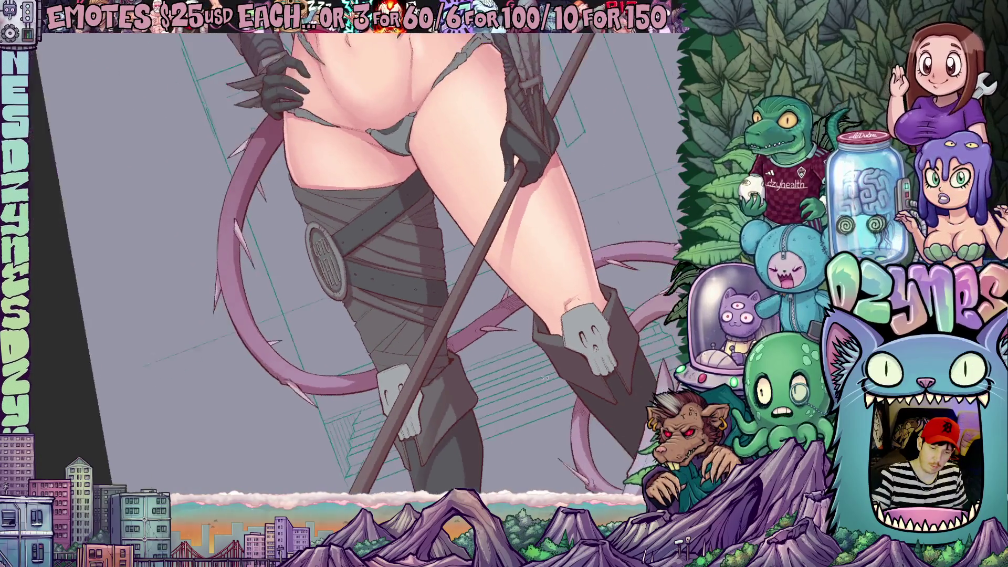
mouse_move(533, 316)
left_mouse_down()
mouse_move(442, 260)
mouse_move(394, 339)
mouse_move(553, 372)
left_mouse_up()
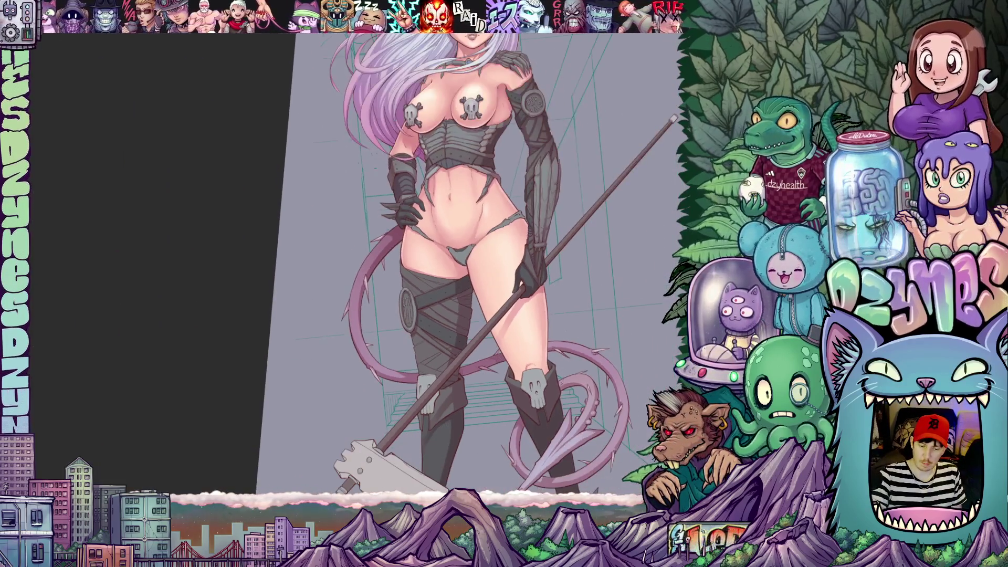
mouse_move(552, 372)
left_mouse_down()
mouse_move(574, 280)
mouse_move(618, 311)
mouse_move(565, 387)
mouse_move(576, 334)
mouse_move(574, 377)
left_mouse_up()
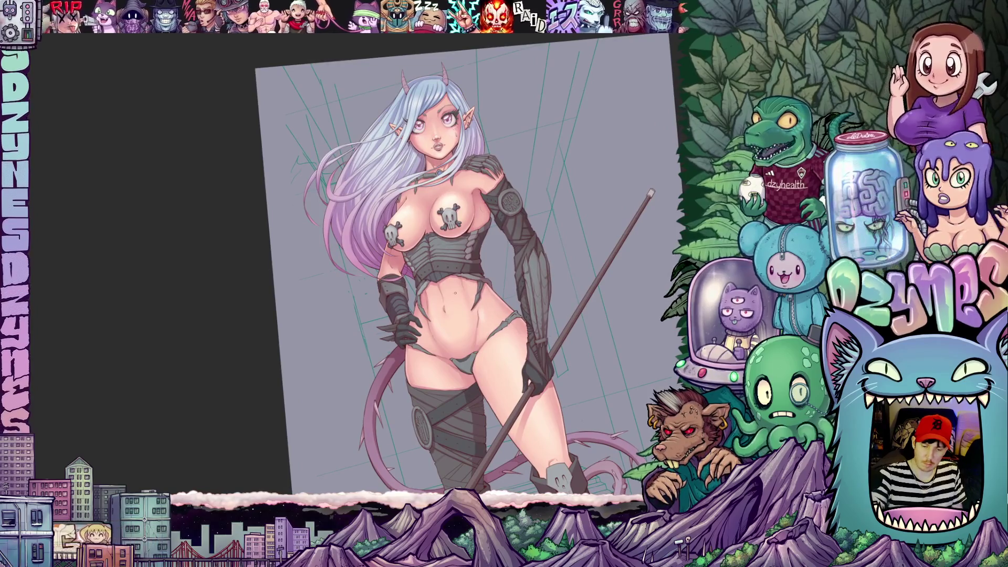
left_click_drag(460, 318, 504, 315)
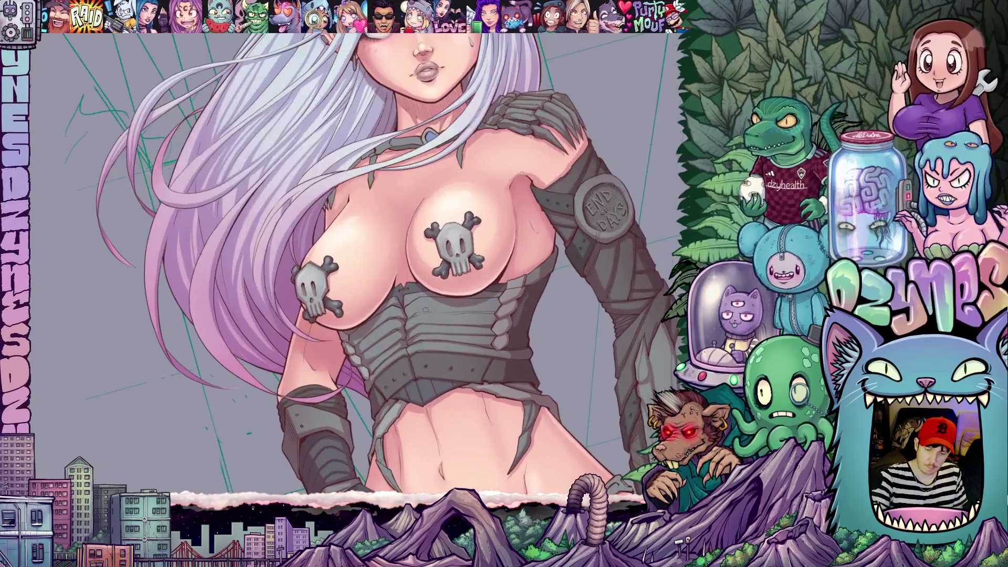
mouse_move(427, 309)
left_mouse_down()
mouse_move(407, 318)
mouse_move(436, 256)
left_mouse_up()
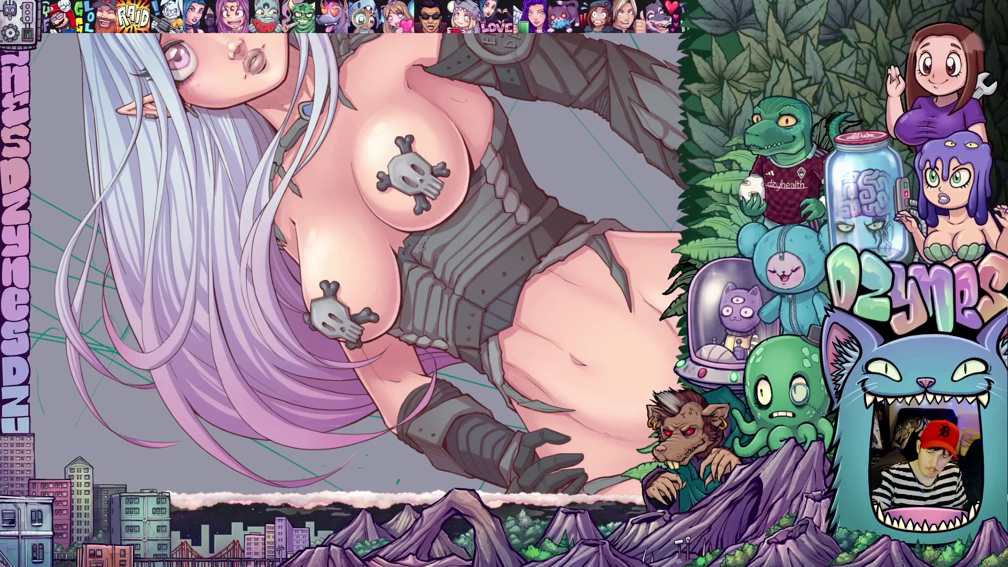
scroll(365, 271, "up", 2)
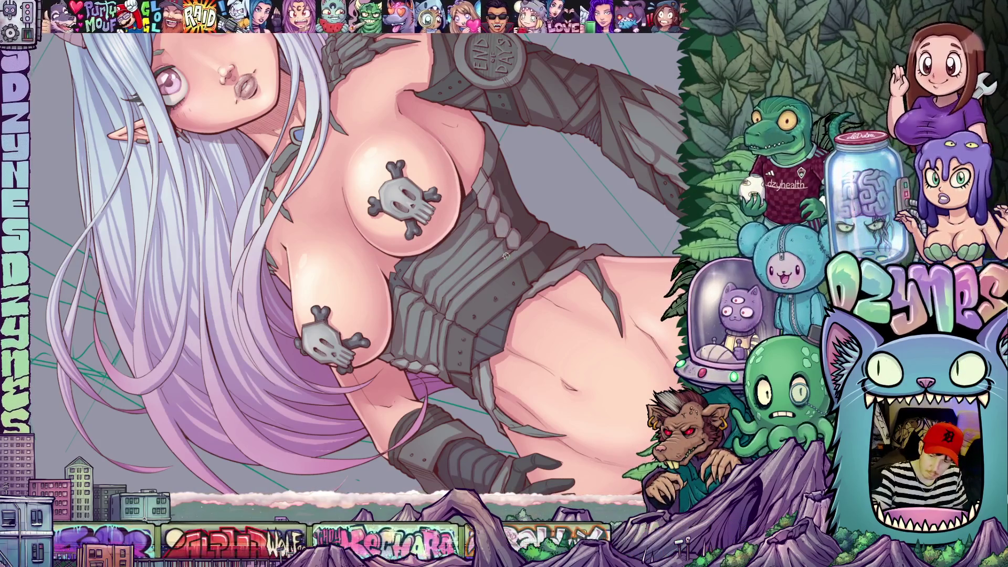
key("Escape")
scroll(536, 407, "up", 2)
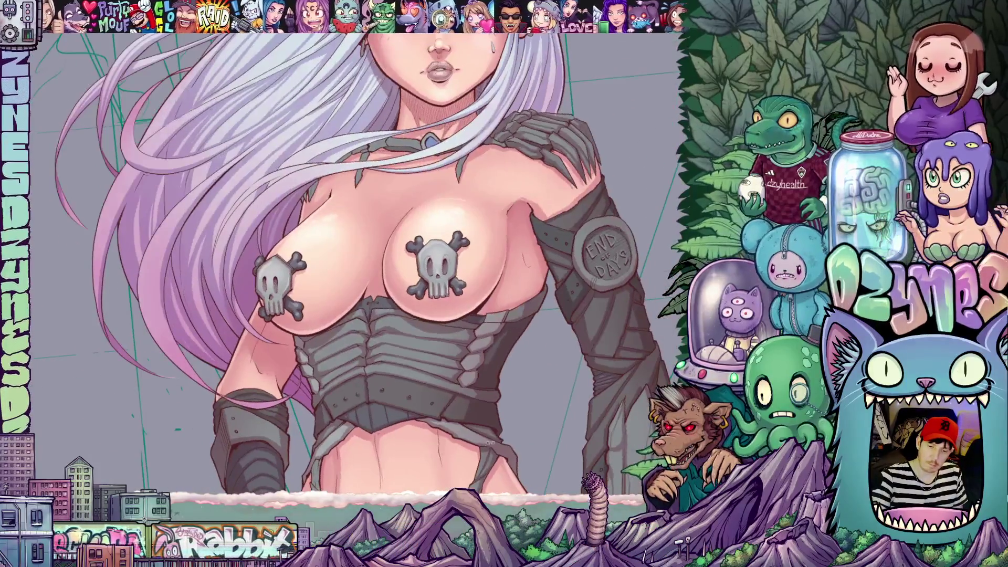
scroll(536, 407, "down", 3)
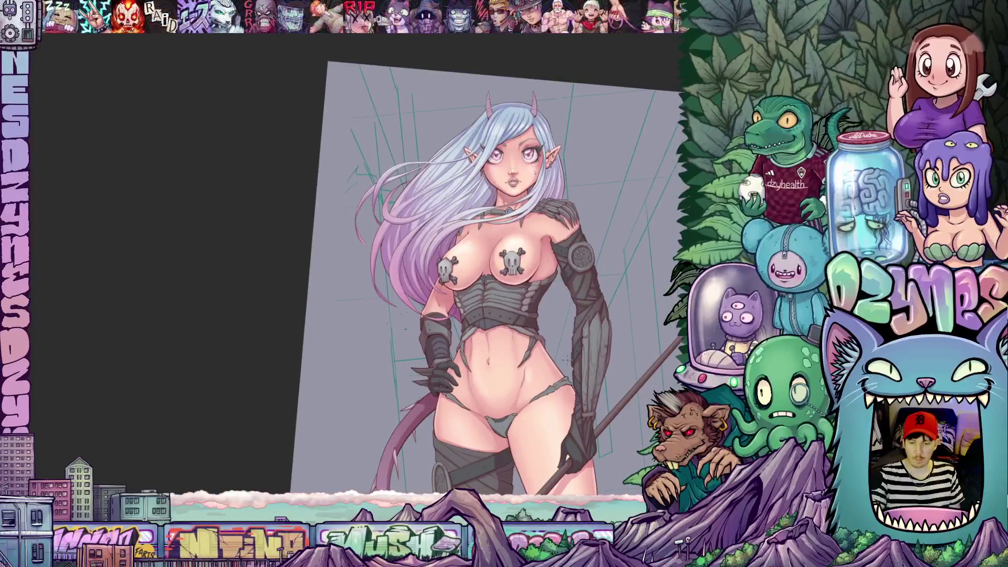
scroll(582, 294, "up", 1)
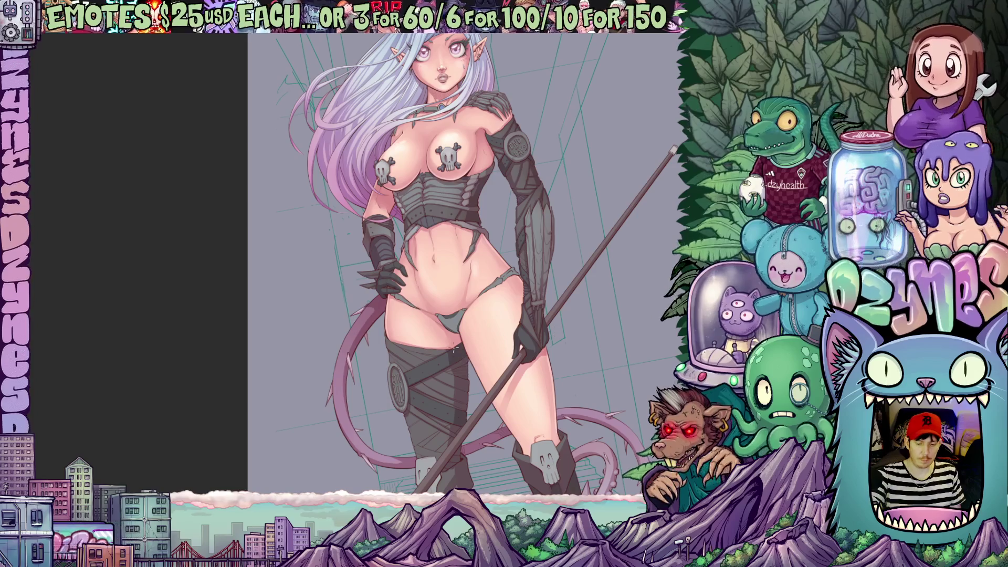
scroll(457, 352, "up", 2)
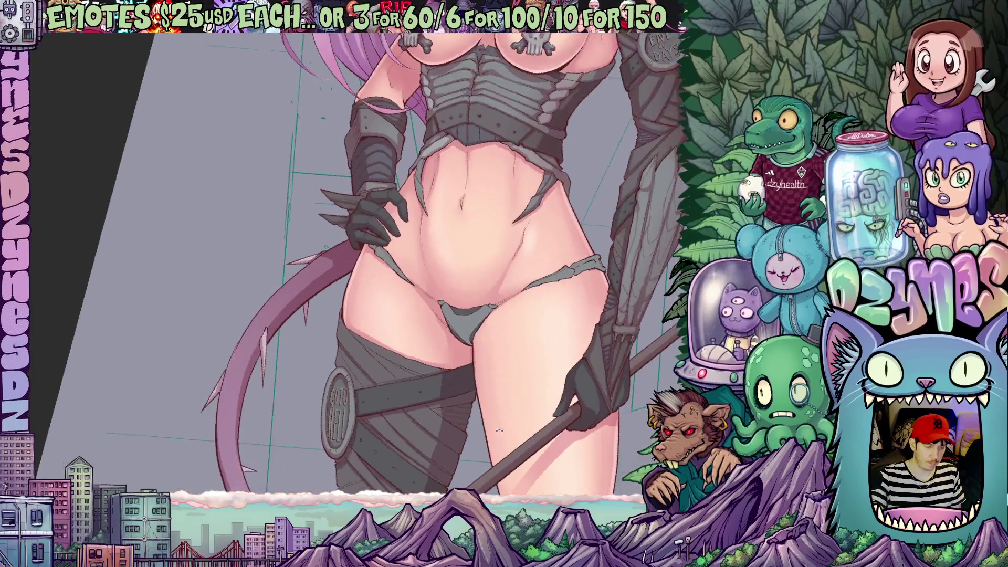
left_click_drag(458, 352, 394, 394)
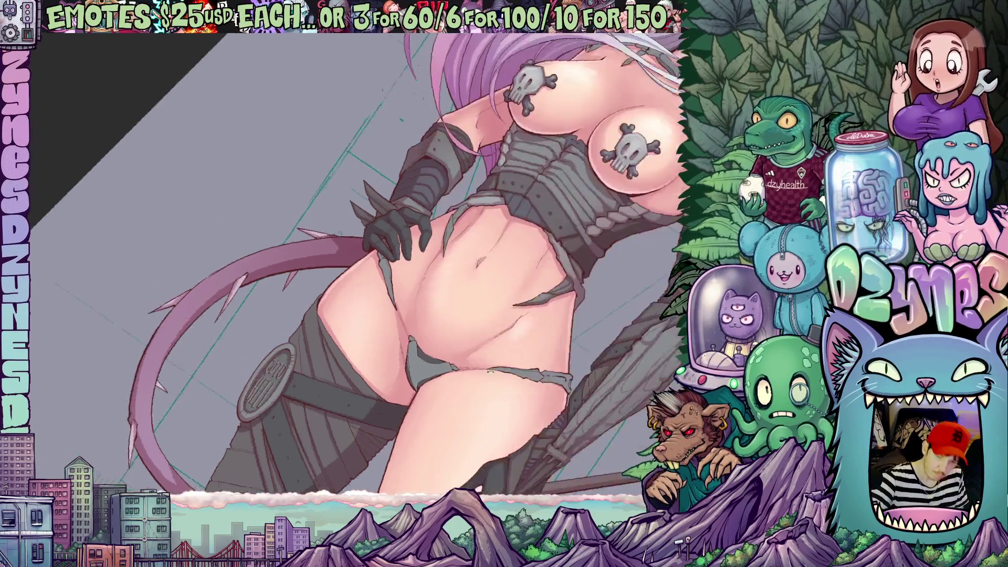
left_click_drag(347, 408, 546, 306)
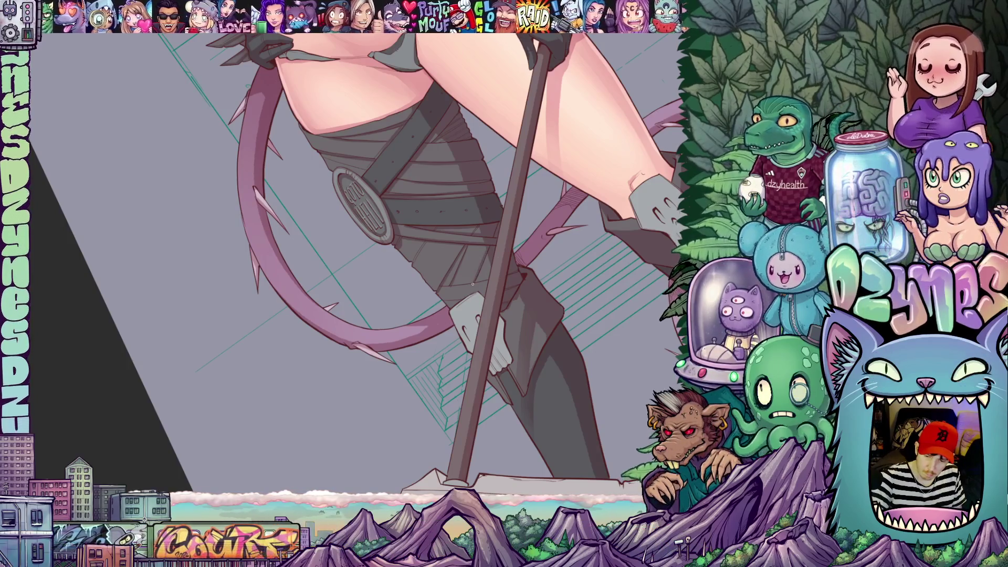
left_click_drag(475, 281, 454, 249)
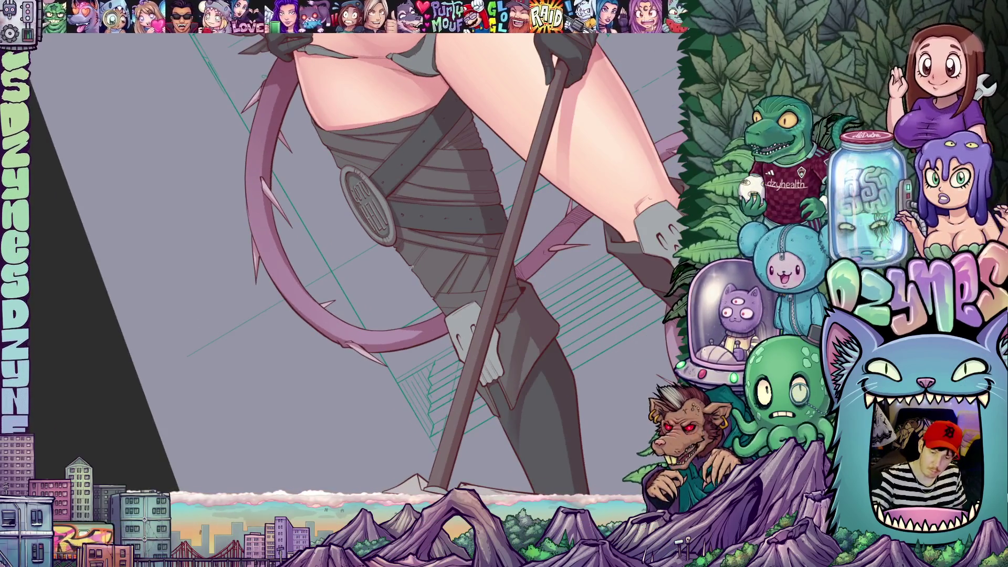
left_click_drag(427, 246, 409, 358)
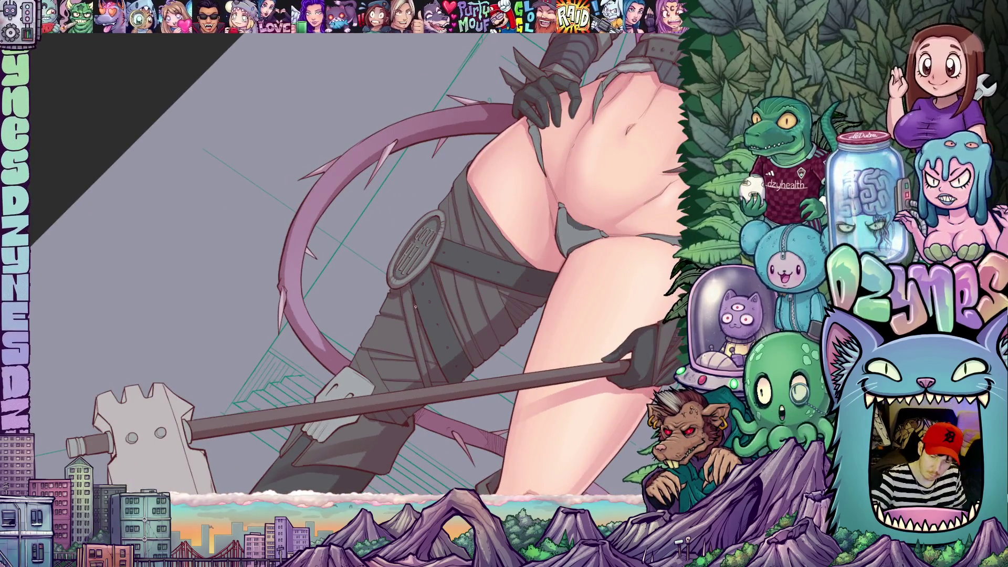
left_click_drag(537, 407, 315, 356)
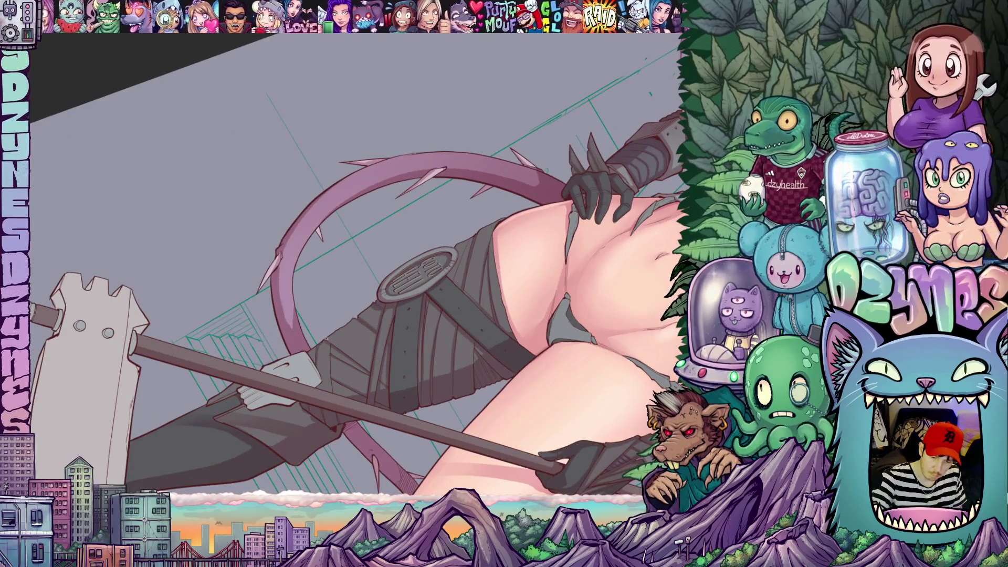
left_click_drag(363, 334, 383, 359)
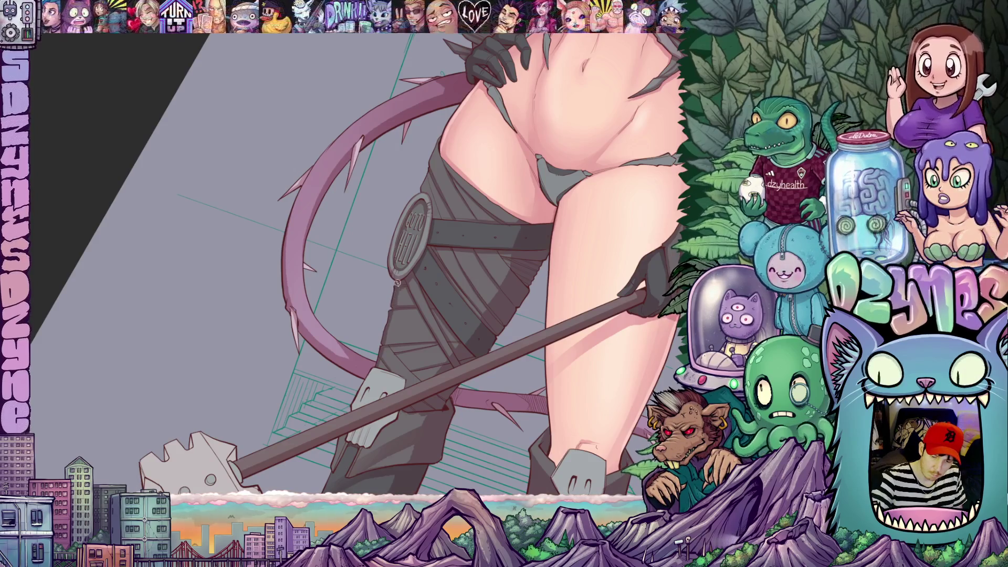
left_click_drag(426, 324, 465, 403)
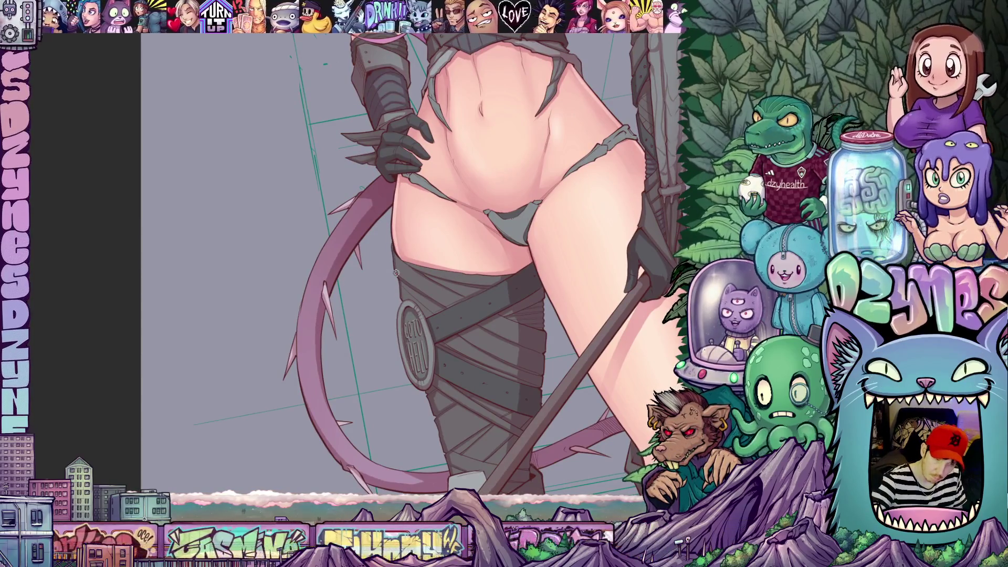
scroll(496, 361, "down", 2)
scroll(481, 361, "down", 2)
scroll(465, 363, "down", 1)
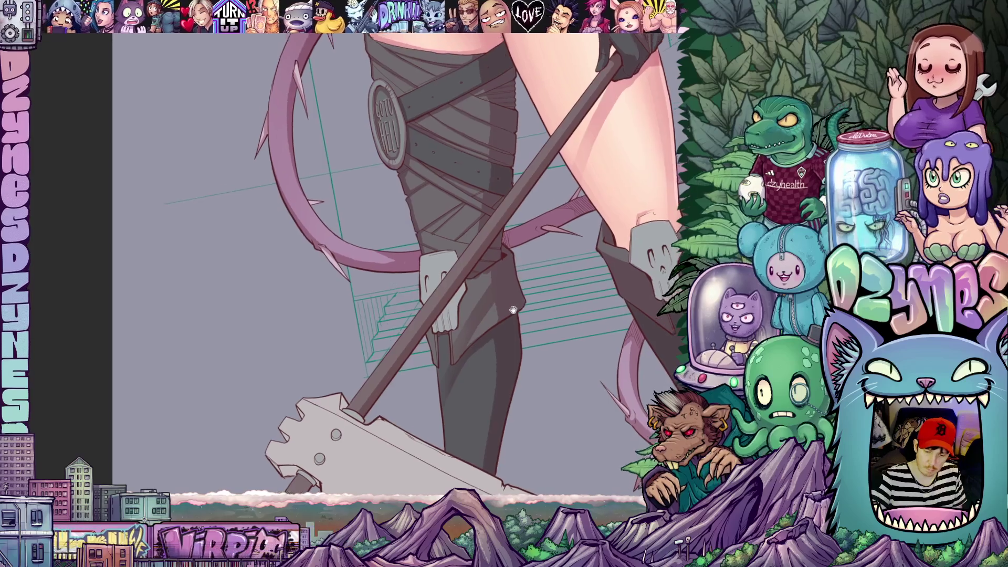
scroll(449, 363, "down", 2)
left_click_drag(438, 364, 420, 298)
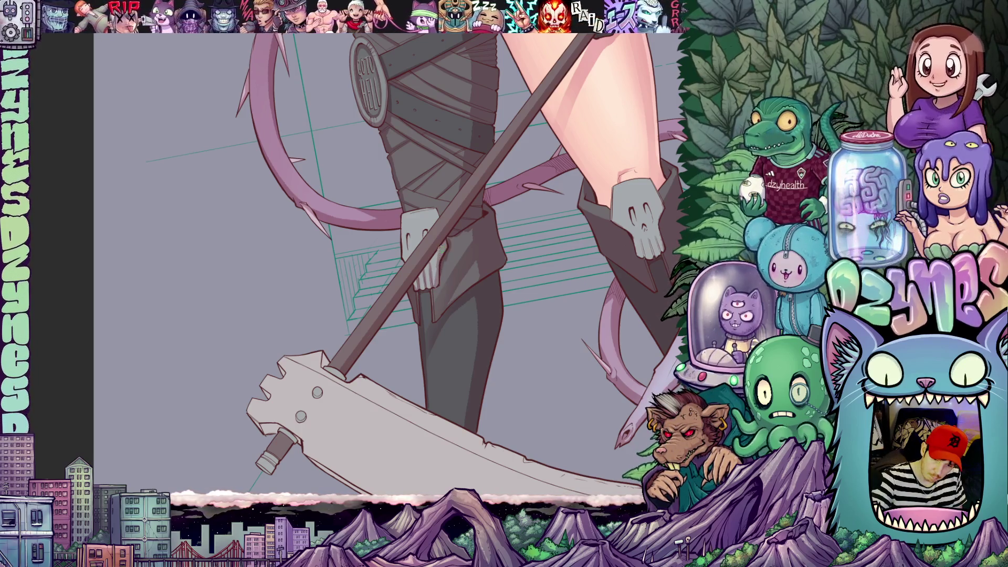
scroll(444, 254, "up", 2)
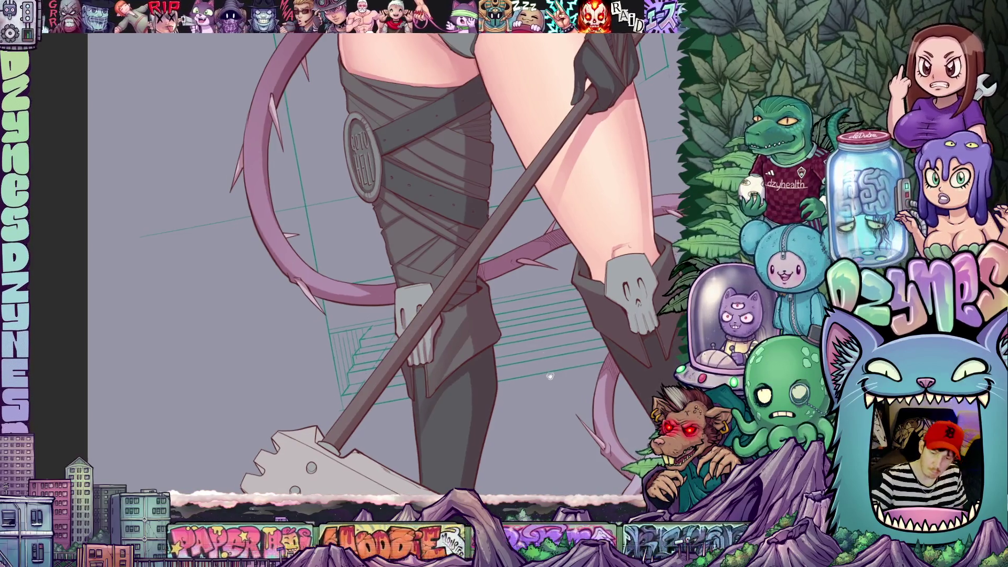
scroll(384, 264, "right", 5)
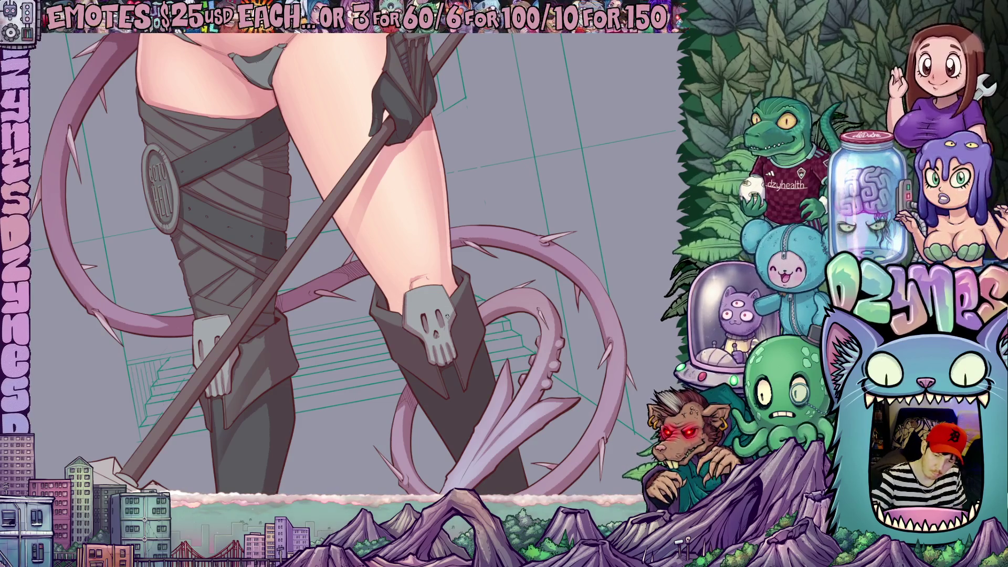
left_click_drag(462, 316, 451, 218)
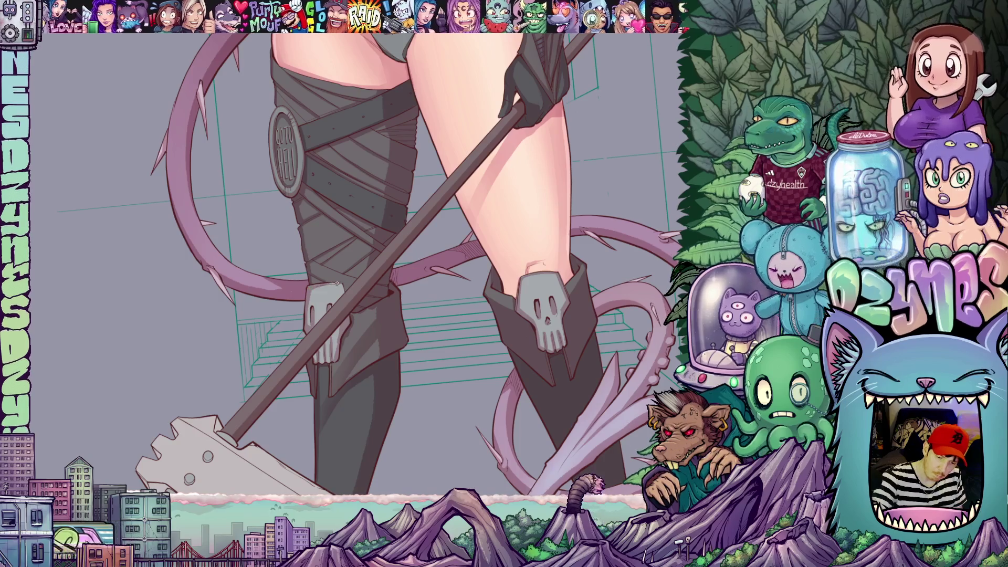
left_click_drag(419, 397, 333, 291)
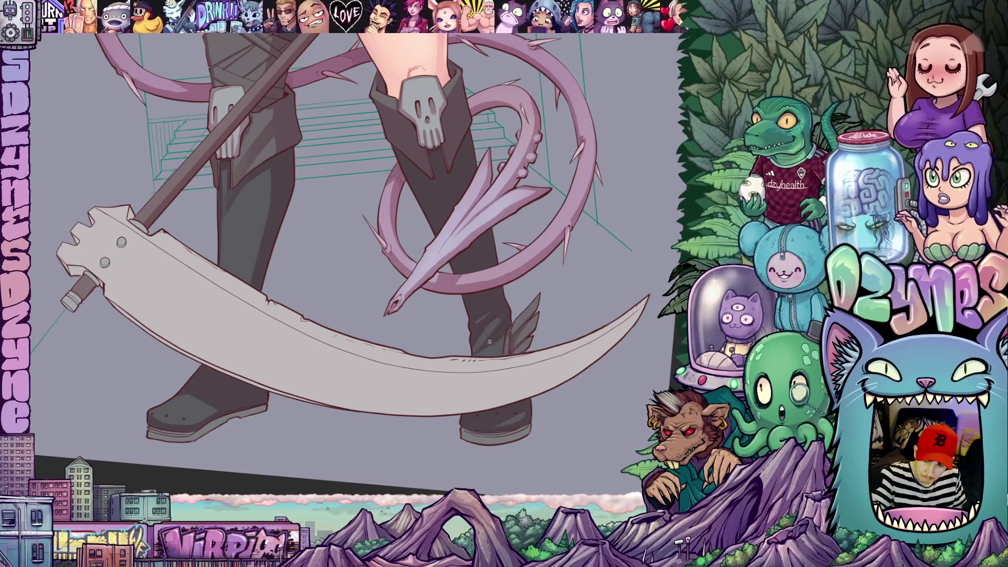
mouse_move(498, 332)
left_mouse_down()
mouse_move(593, 356)
mouse_move(520, 324)
left_mouse_up()
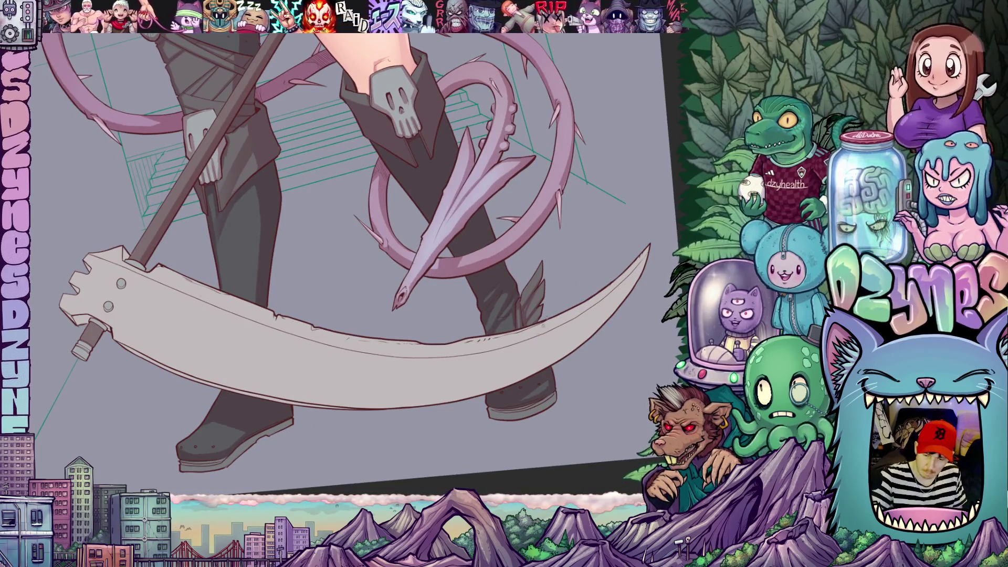
left_click_drag(550, 384, 563, 345)
scroll(580, 350, "up", 2)
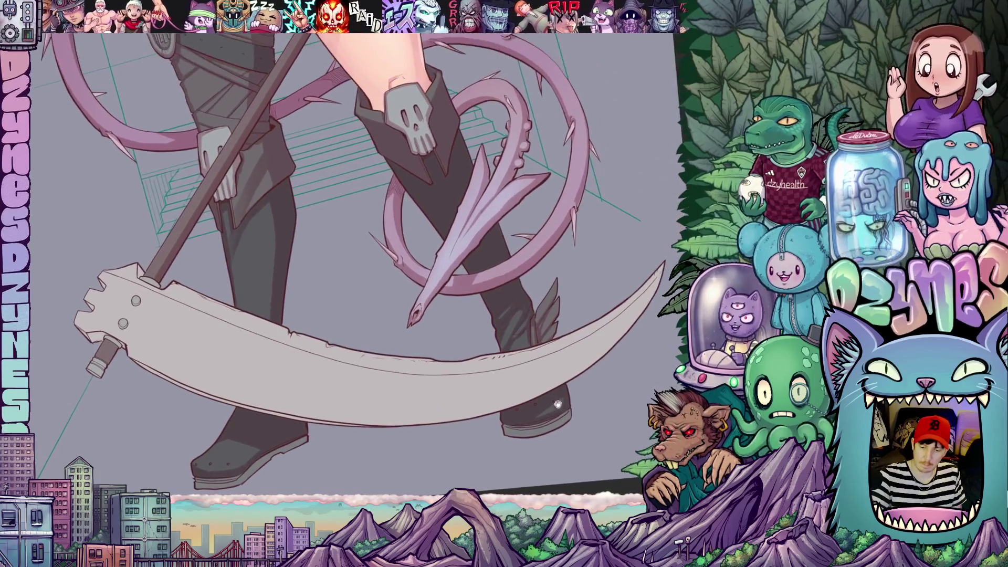
scroll(570, 397, "up", 2)
scroll(491, 395, "up", 2)
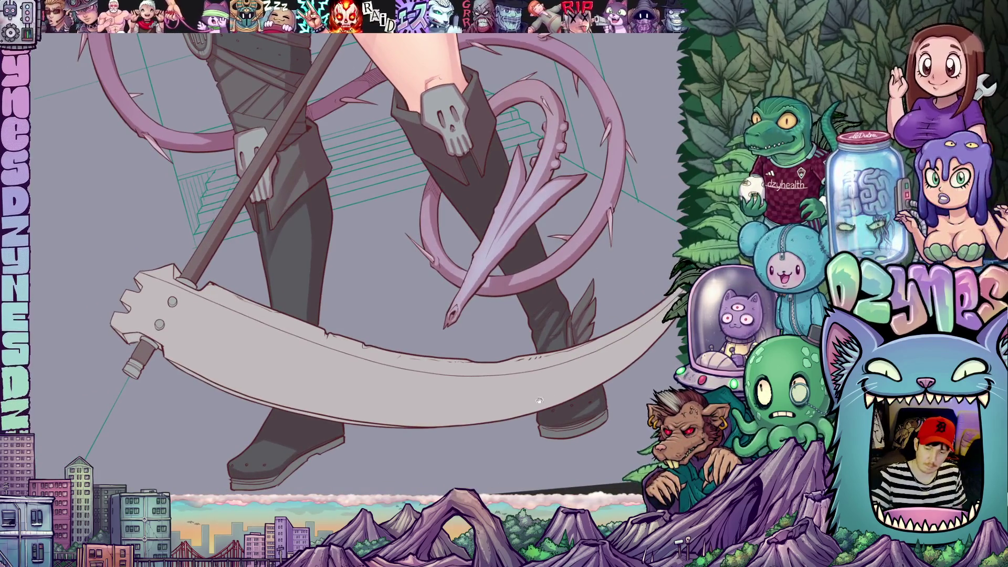
scroll(553, 347, "up", 3)
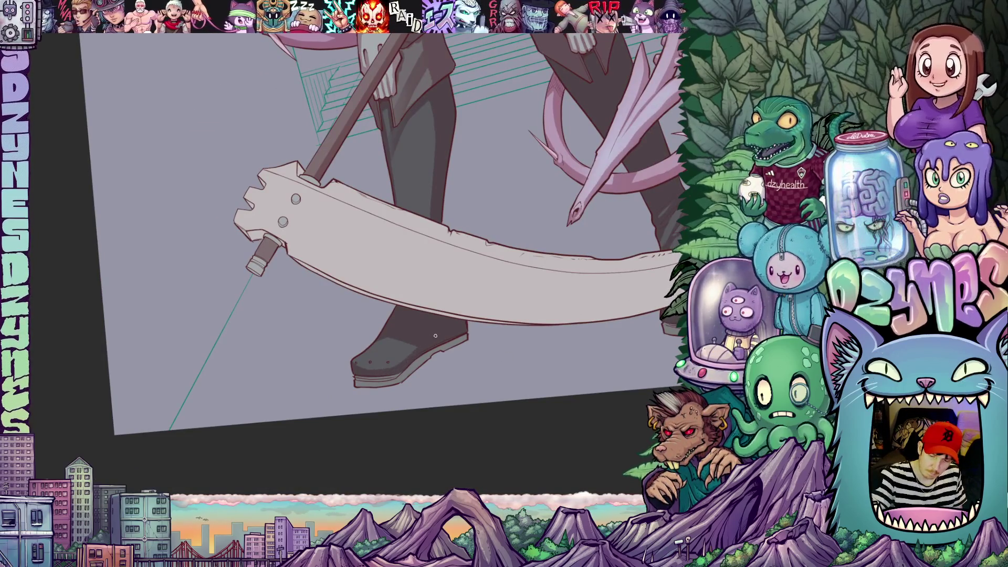
scroll(435, 336, "down", 2)
scroll(435, 335, "up", 3)
scroll(435, 336, "up", 1)
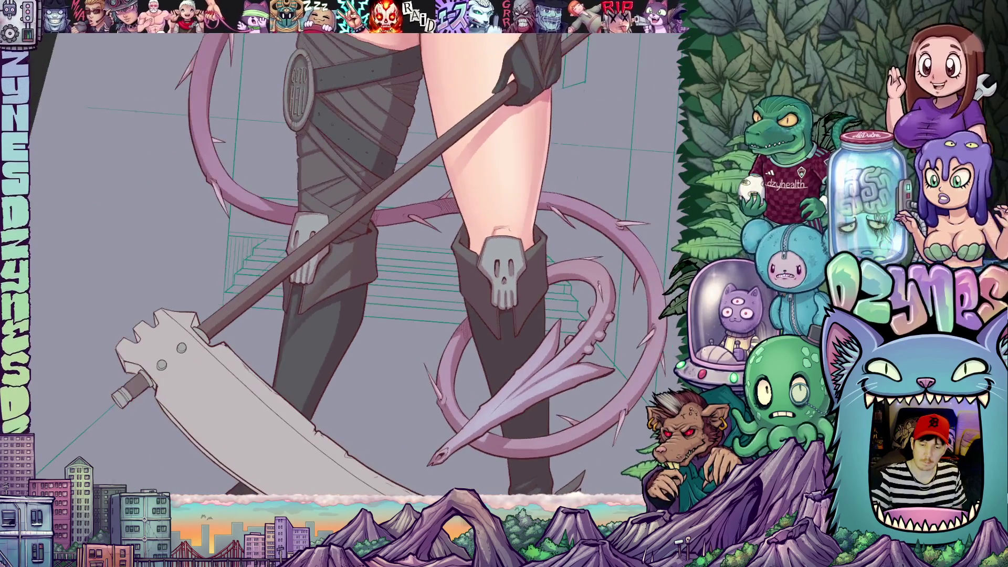
scroll(604, 315, "down", 3)
scroll(604, 315, "up", 1)
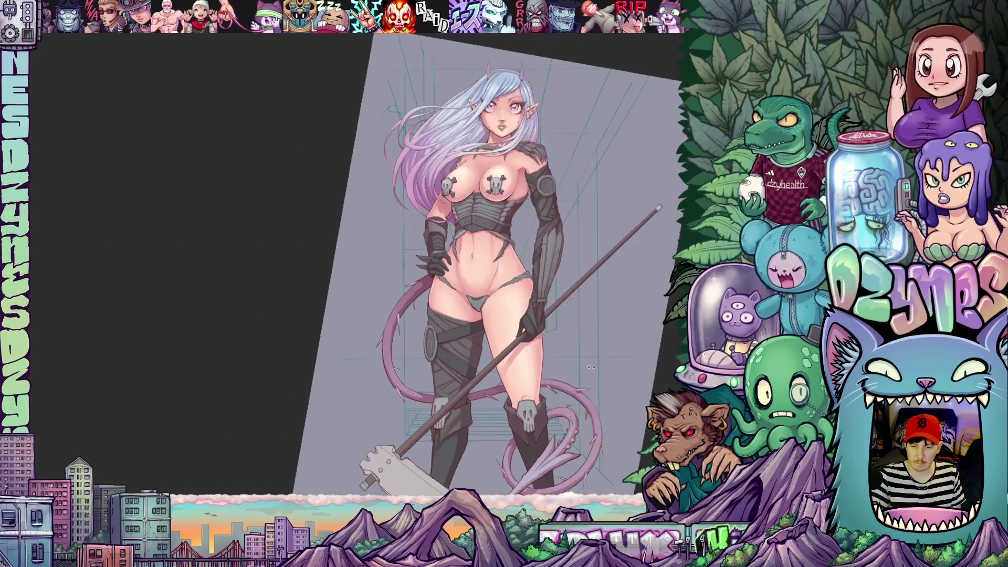
left_click_drag(604, 315, 597, 390)
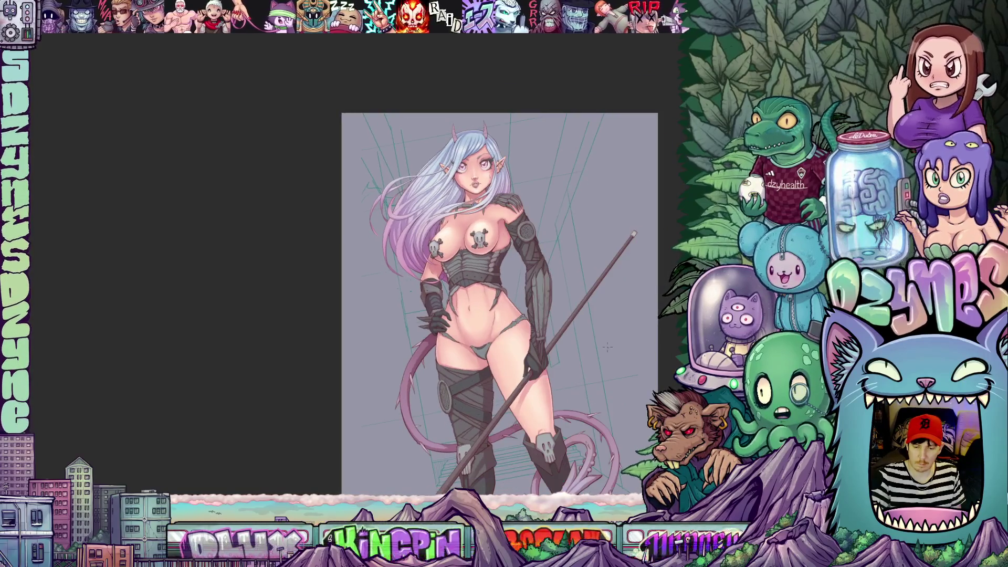
scroll(596, 390, "up", 1)
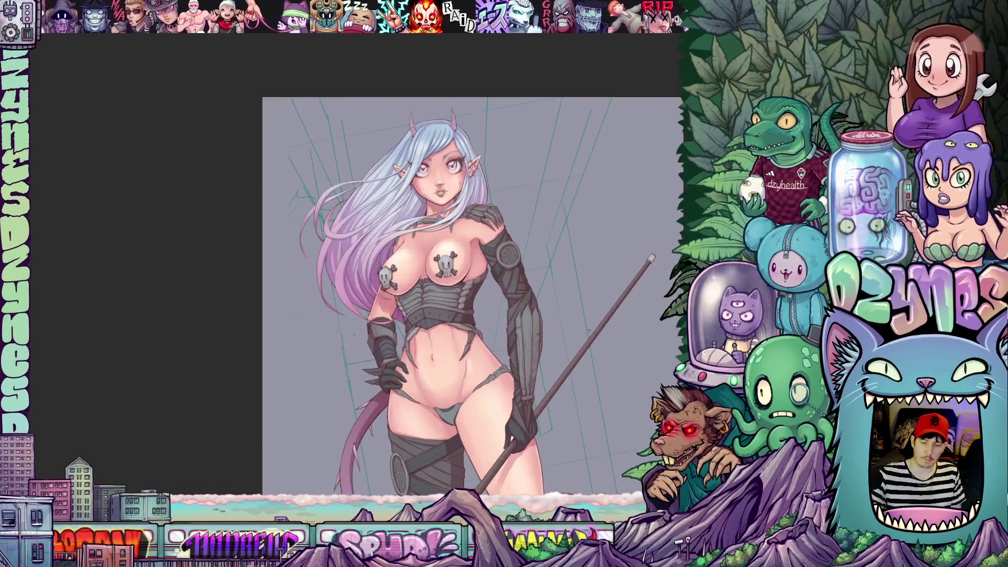
scroll(596, 390, "up", 1)
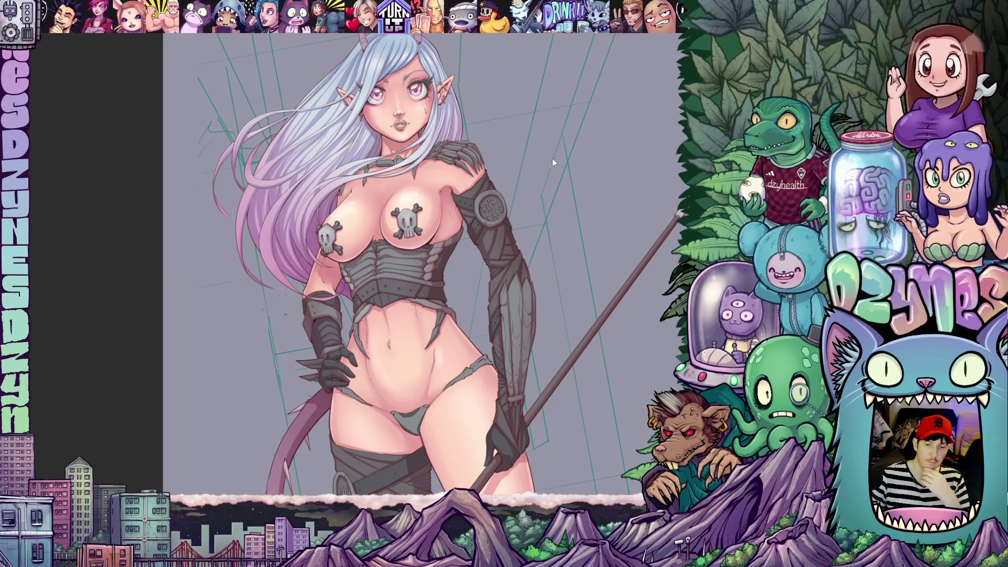
scroll(554, 160, "down", 1)
scroll(540, 162, "down", 1)
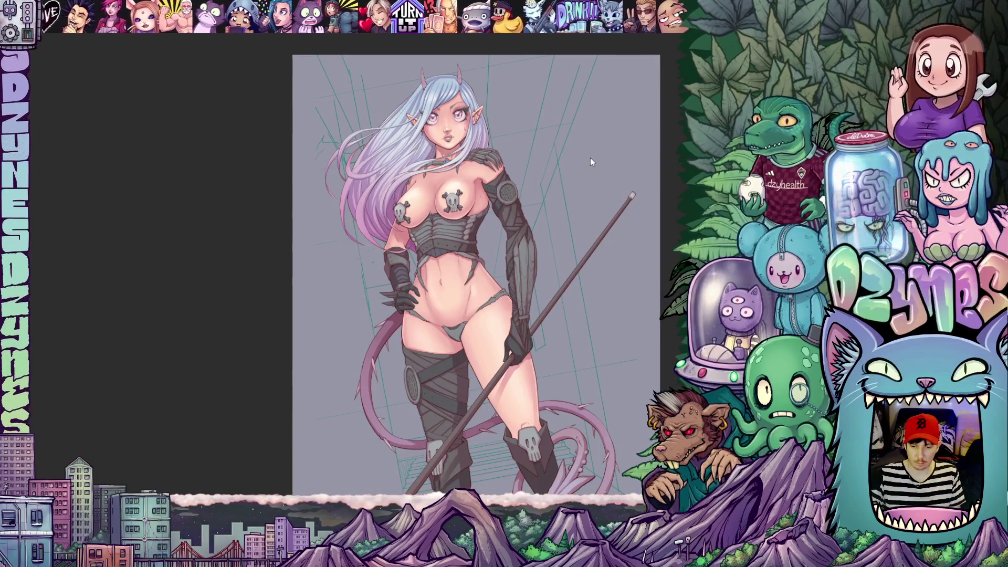
left_click_drag(615, 163, 557, 147)
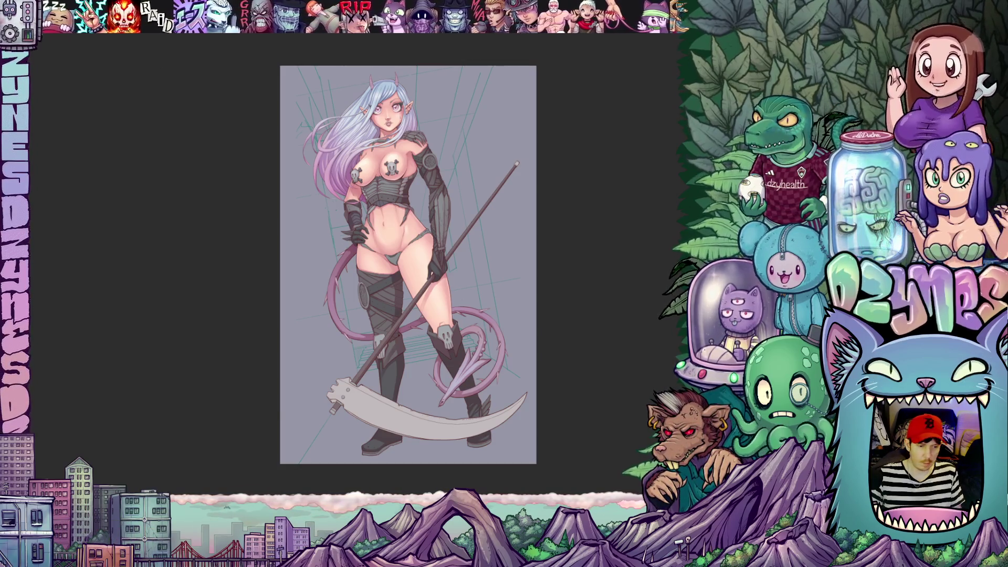
key("alt+s")
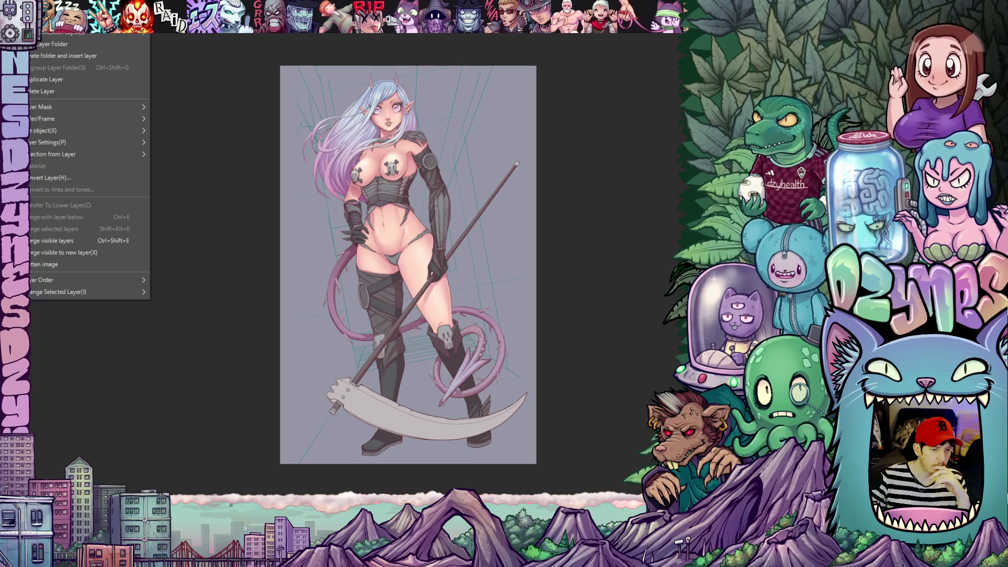
mouse_move(70, 32)
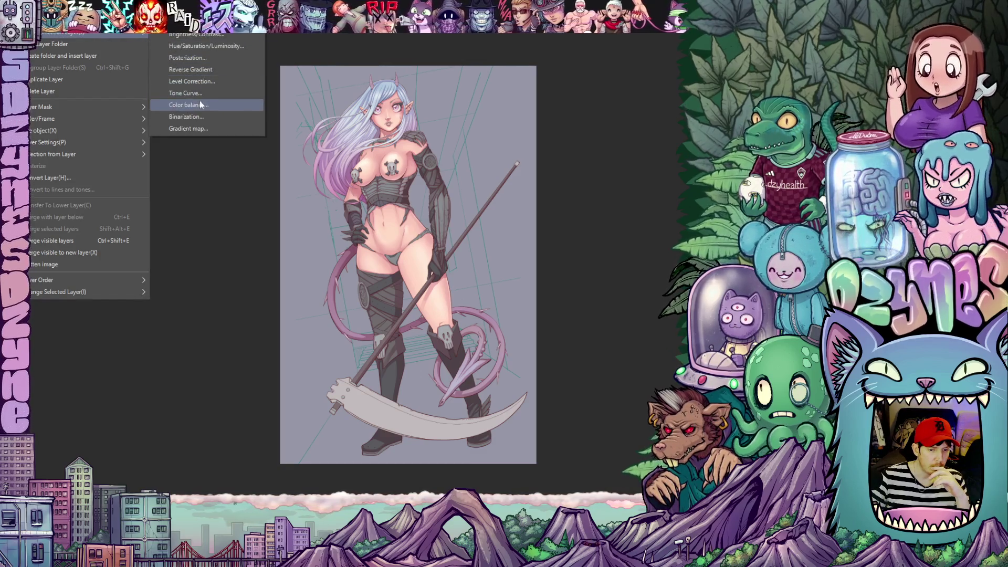
- In Color Balance, push the shadows toward blue with a slight magenta tint
left_click(199, 101)
left_click(120, 144)
left_click_drag(120, 142, 119, 143)
left_click(35, 168)
left_click_drag(122, 143, 128, 144)
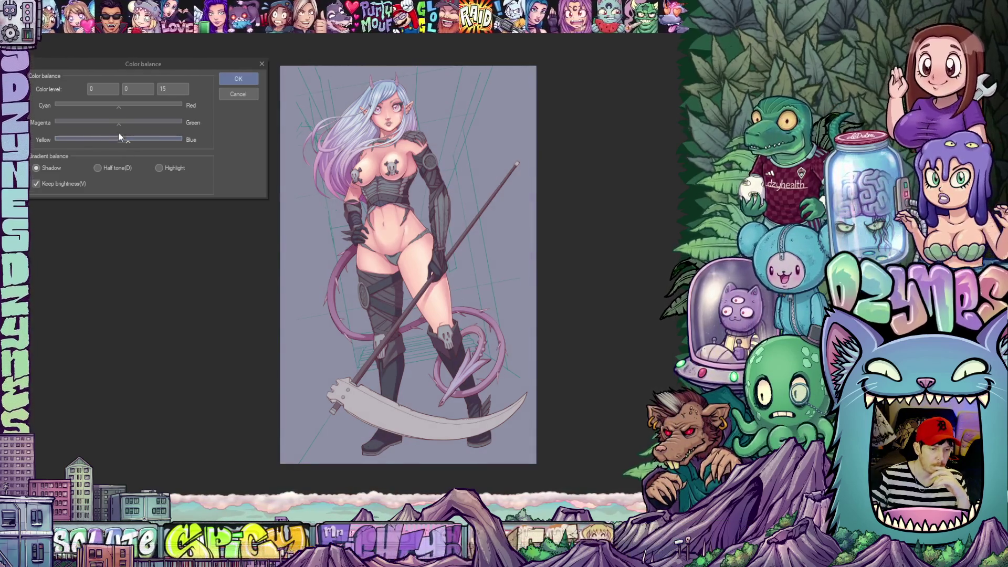
left_click_drag(123, 128, 115, 125)
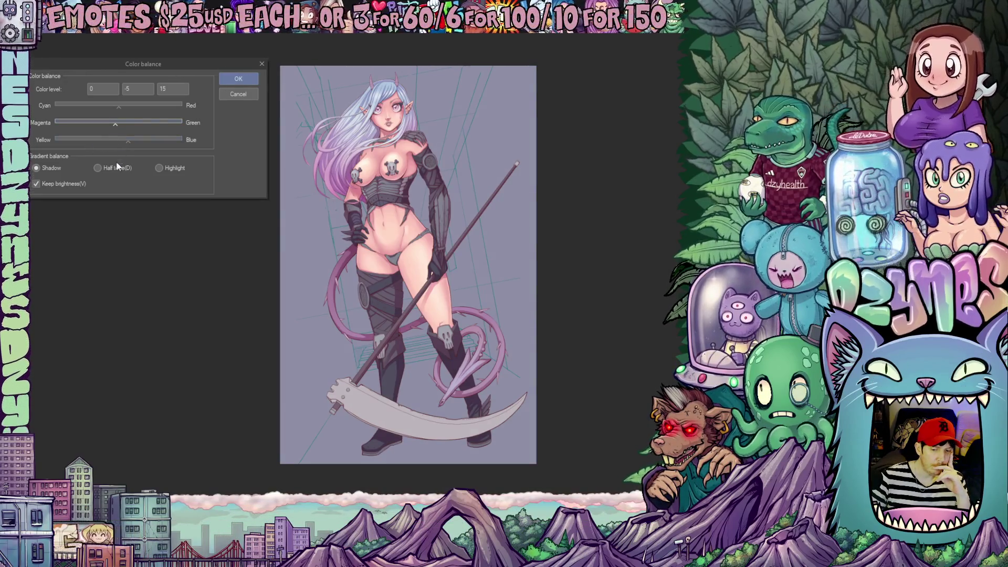
- Warm the midtones toward red and yellow, and nudge the highlights slightly toward yellow
left_click(98, 167)
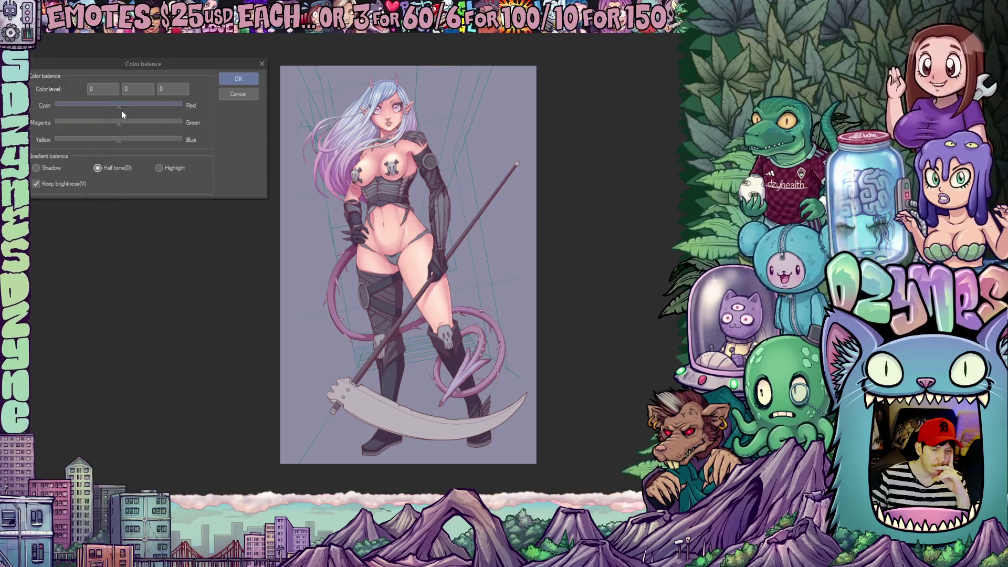
left_click_drag(122, 109, 122, 108)
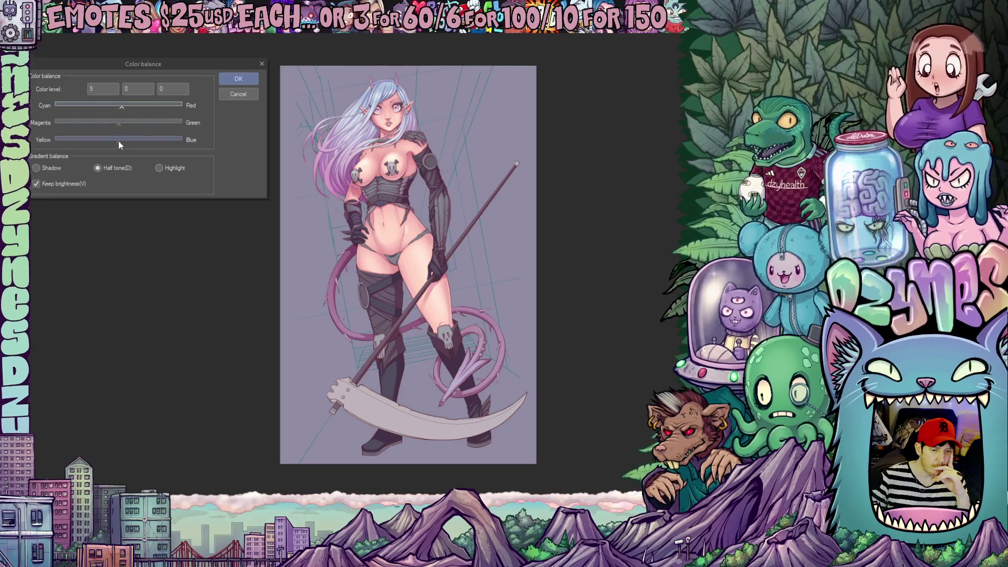
left_click_drag(119, 142, 117, 140)
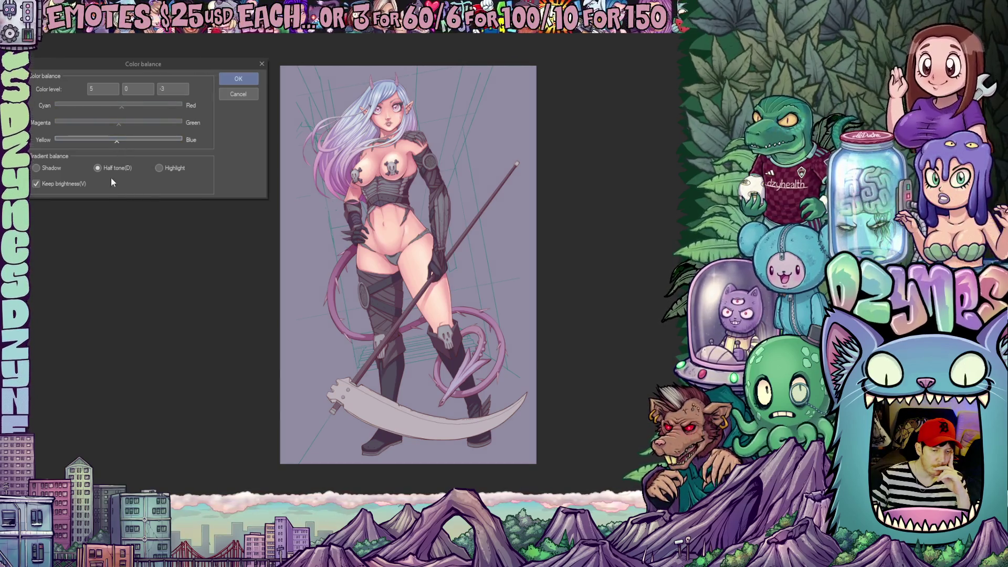
left_click(159, 168)
left_click_drag(119, 140, 117, 142)
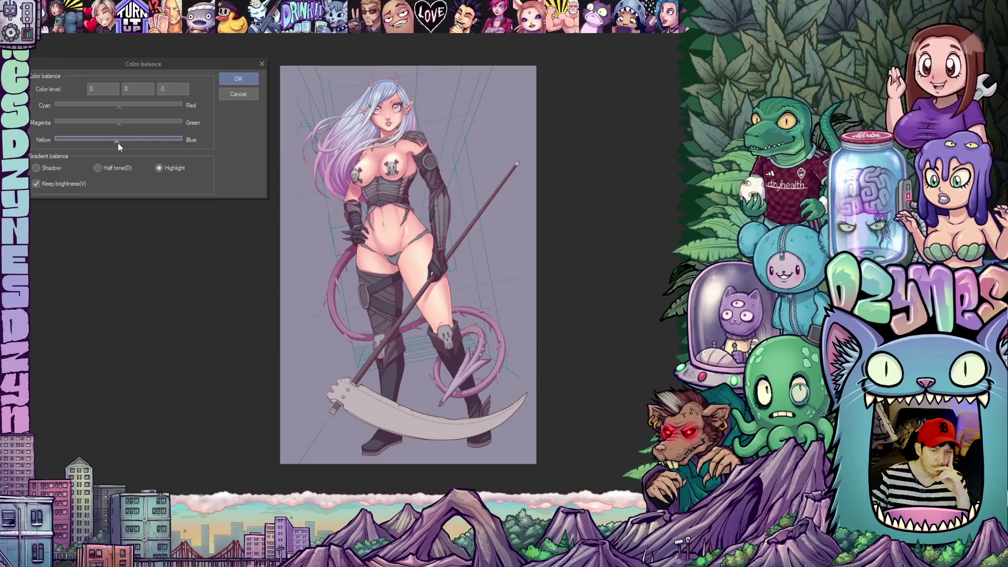
scroll(401, 133, "up", 2)
scroll(398, 127, "up", 2)
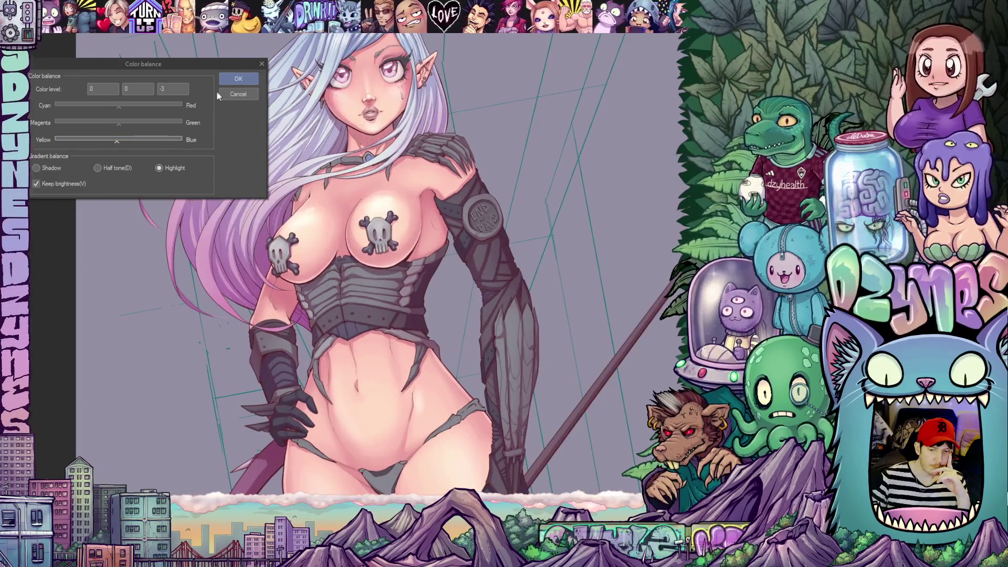
- Confirm the Color Balance dialog to apply the adjustment
key("Return")
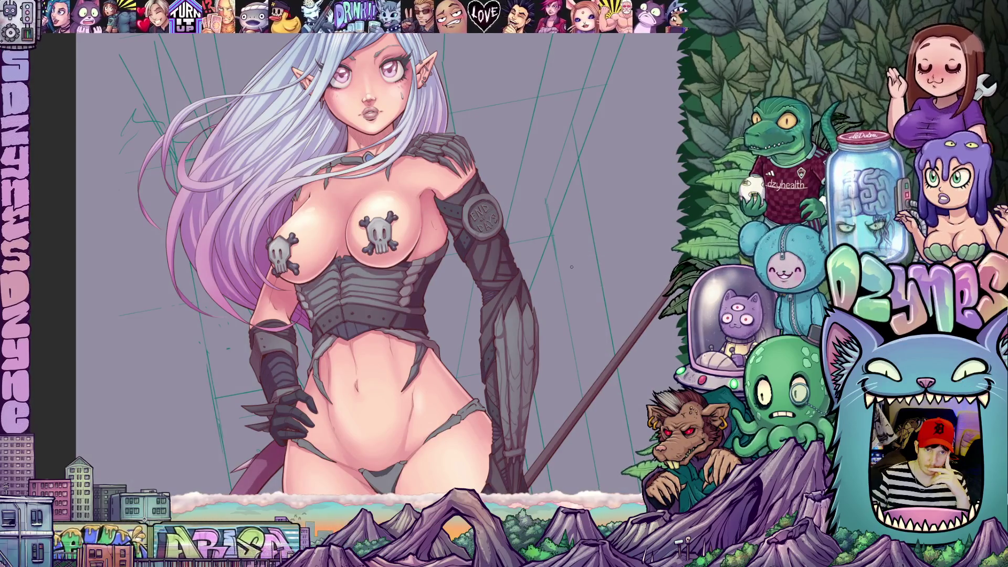
scroll(379, 264, "down", 1)
scroll(469, 300, "down", 2)
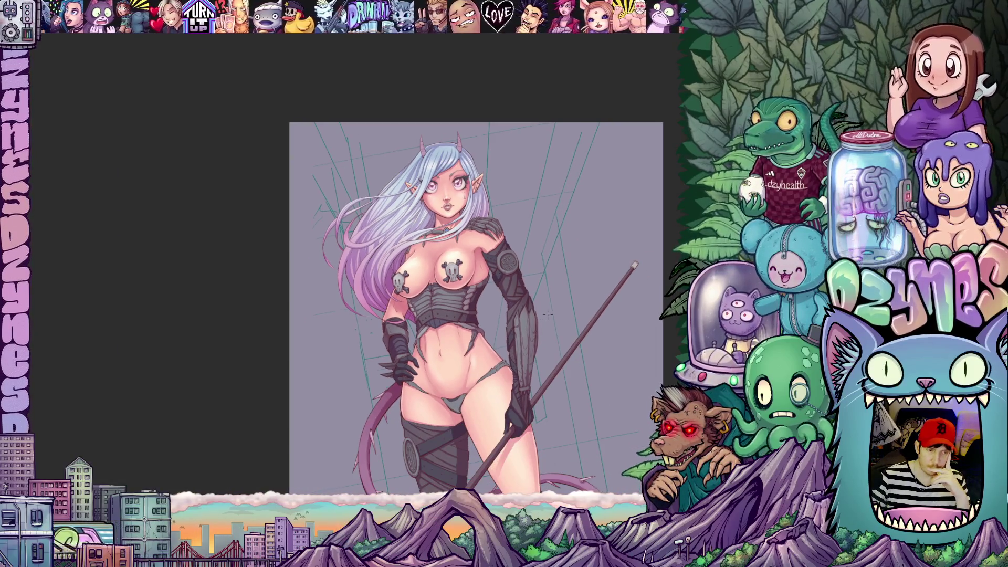